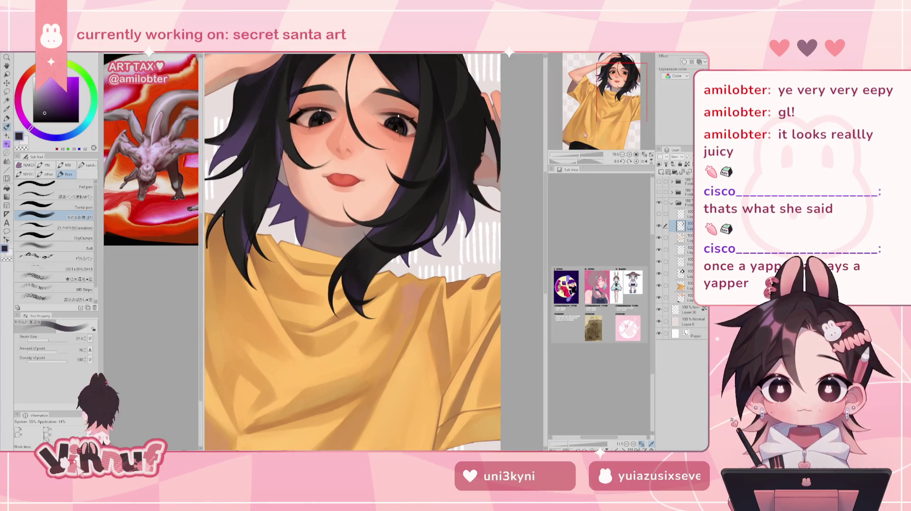
Step: Enlarge the brush to size 97 and sample the near-black hair colour
left_click_drag(53, 340, 55, 340)
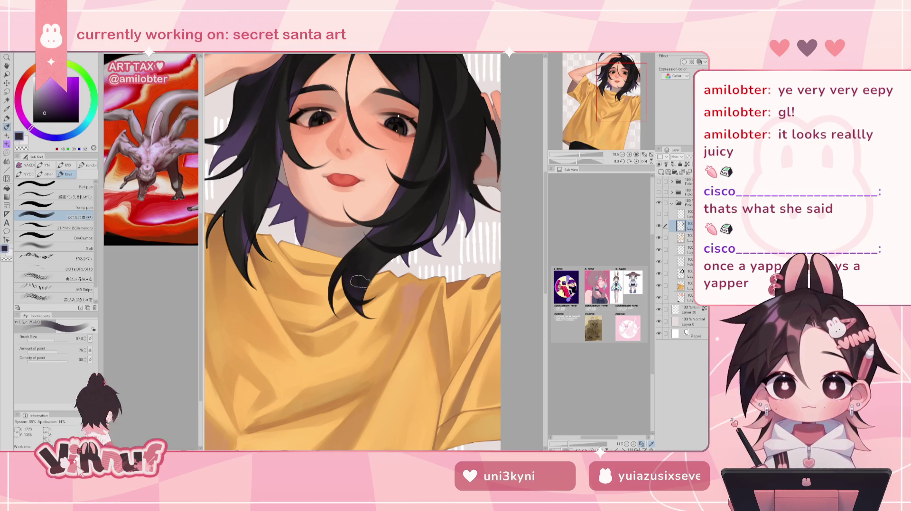
left_click(375, 237, "alt")
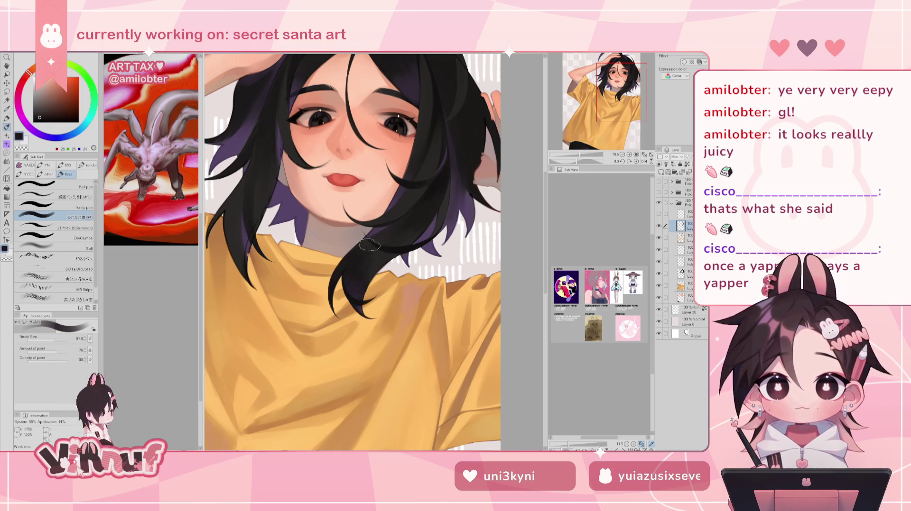
left_click_drag(584, 155, 582, 156)
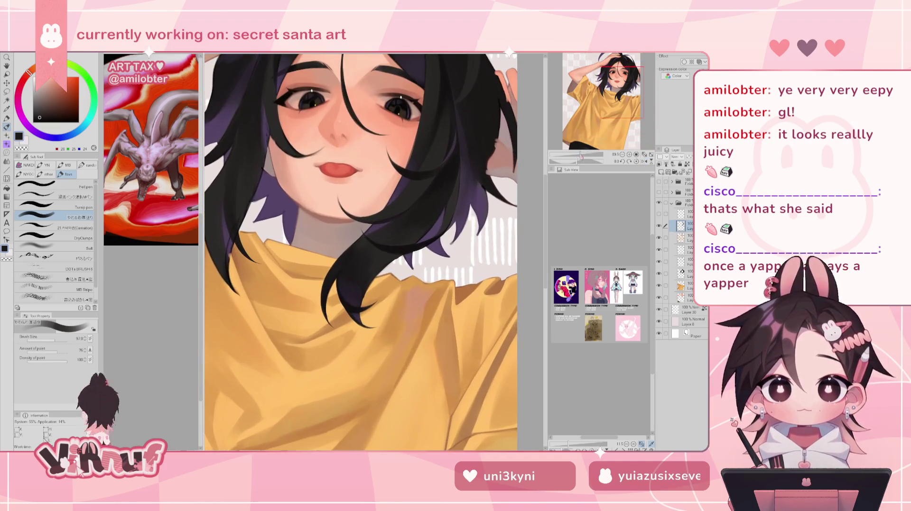
Step: Reframe the view around the face and figure, then select the Carnation brush
left_click_drag(621, 93, 626, 82)
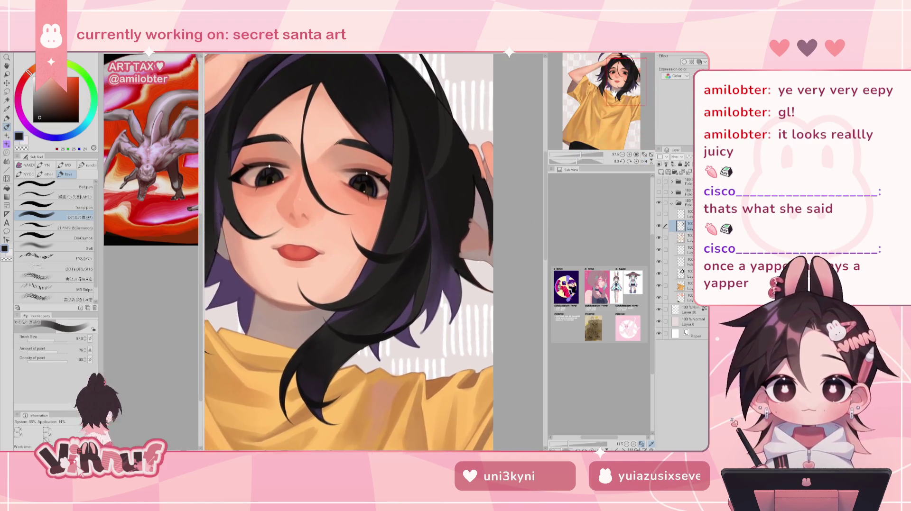
left_click_drag(584, 158, 576, 155)
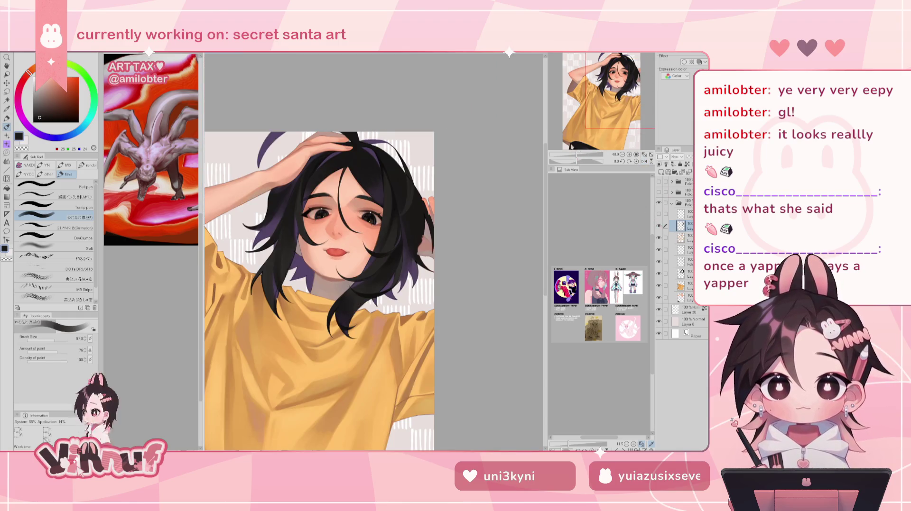
left_click_drag(578, 157, 581, 156)
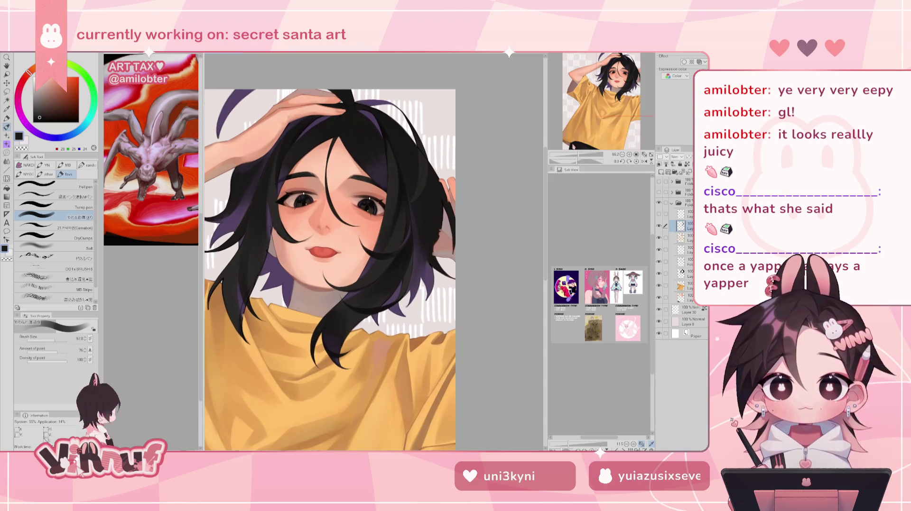
left_click(76, 228)
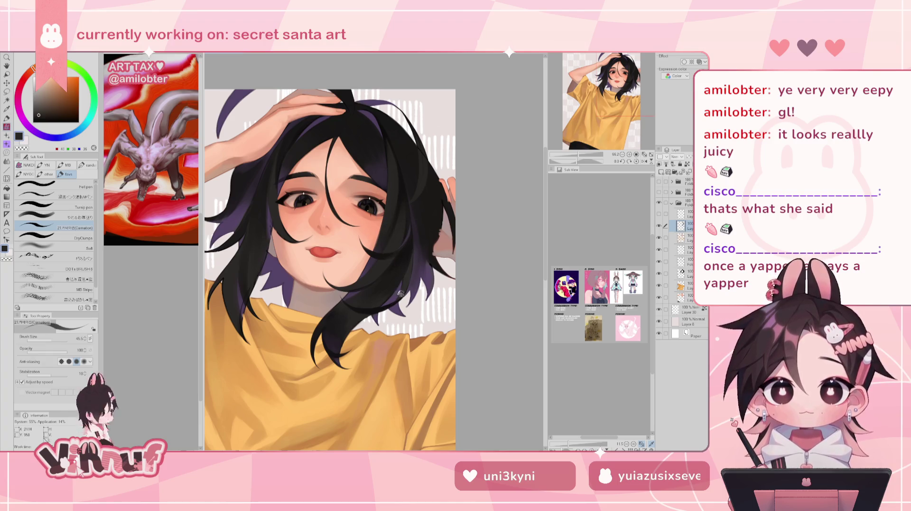
Step: Pan the canvas so the portrait shifts further right in view
left_click_drag(401, 293, 489, 293)
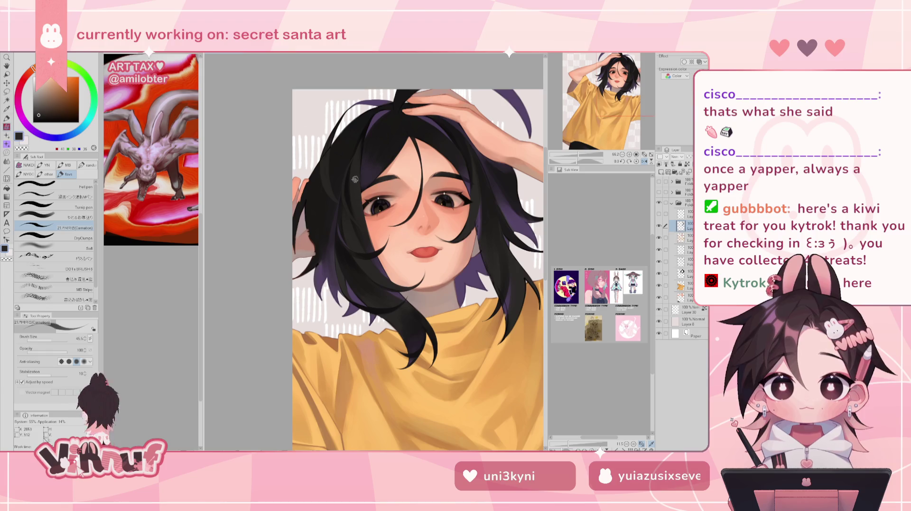
key("h")
key("h")
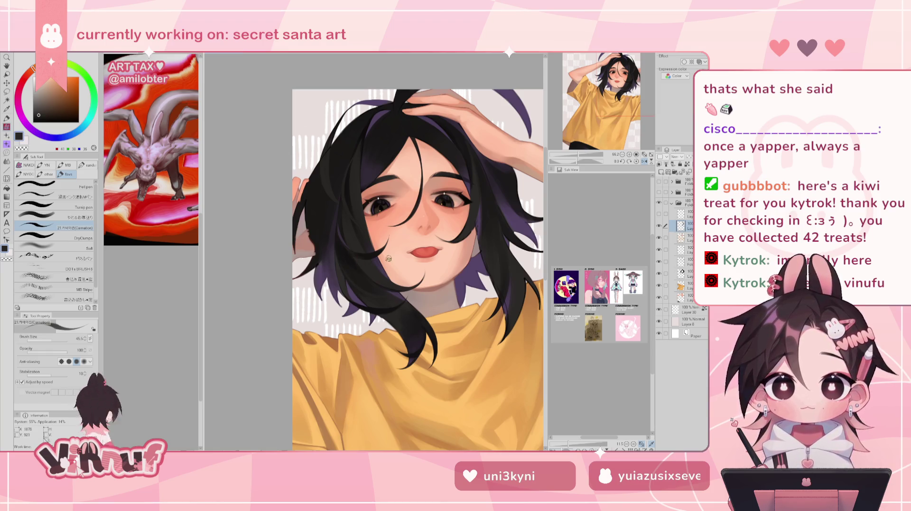
key("h")
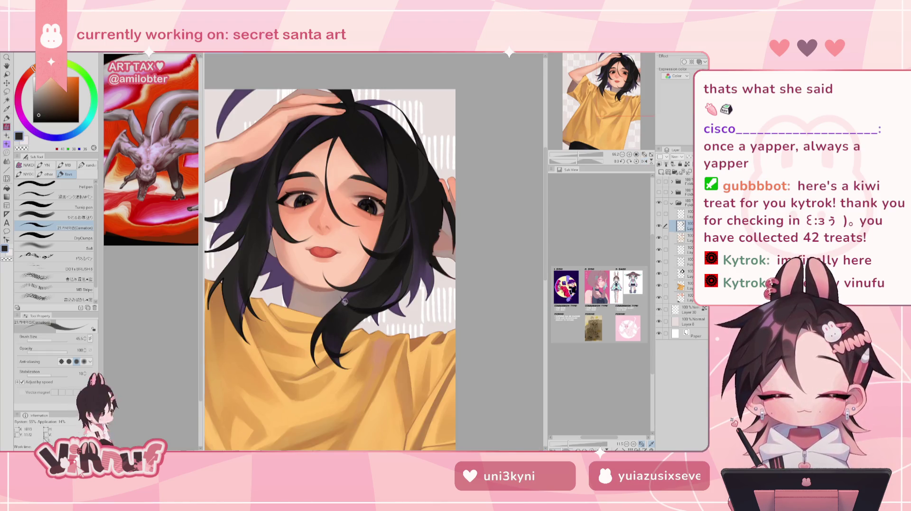
key("h")
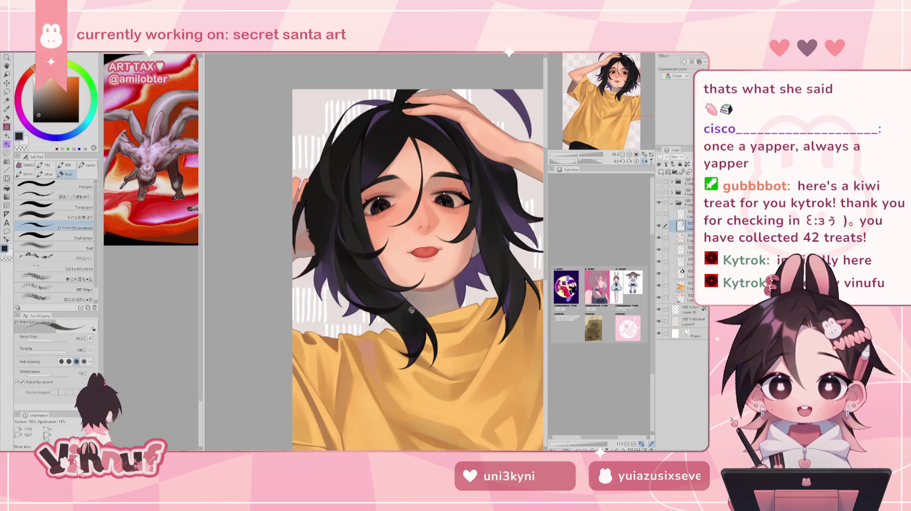
key("h")
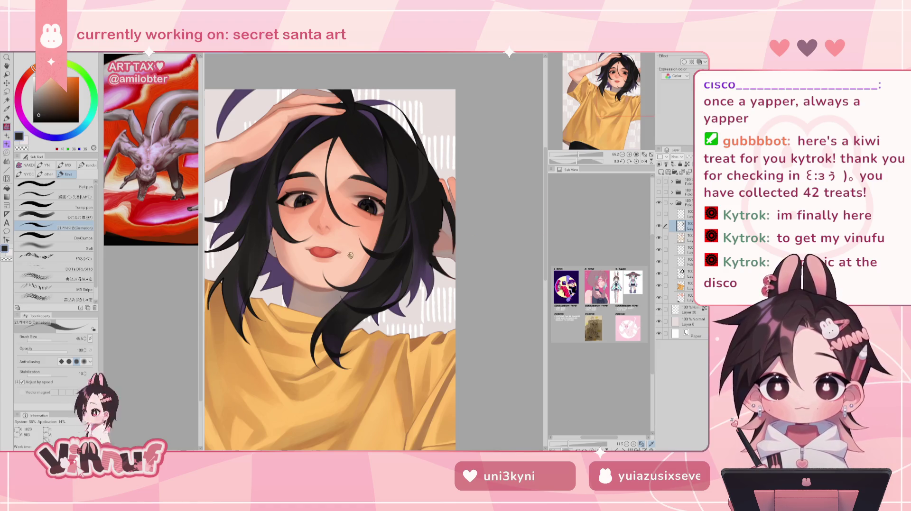
key("h")
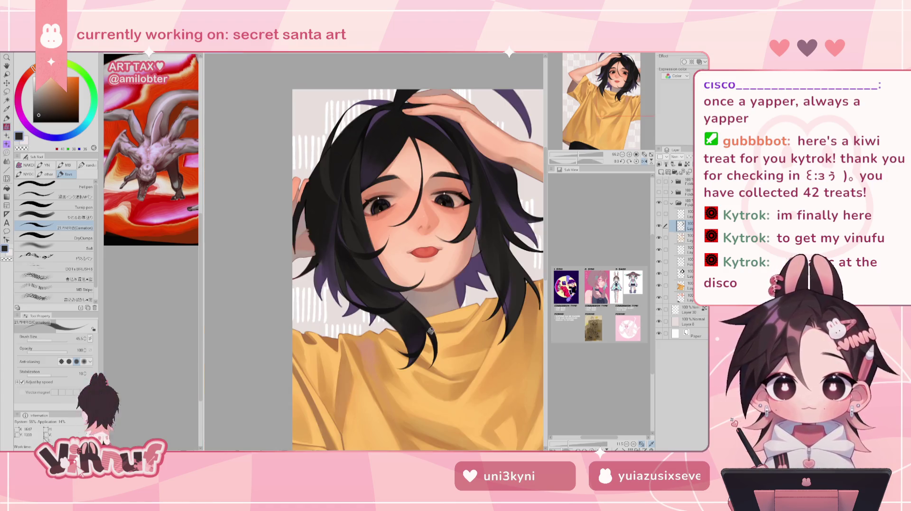
key("h")
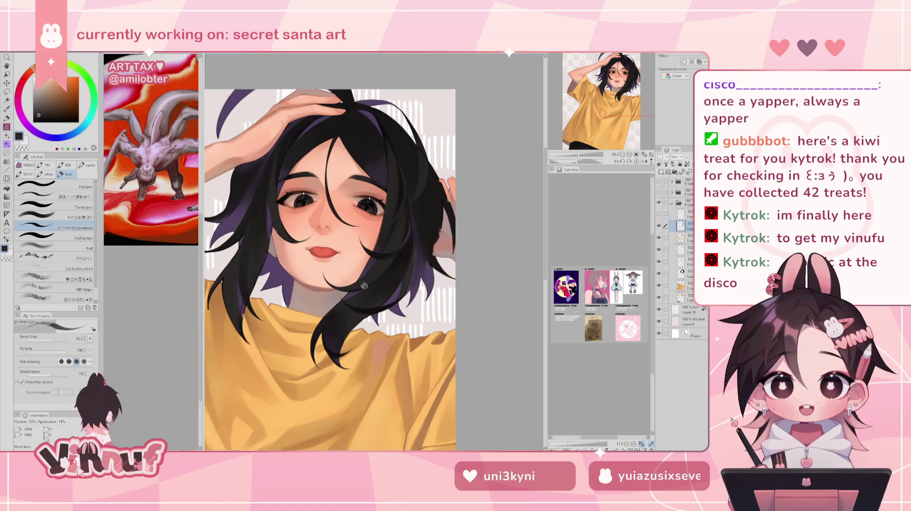
key("h")
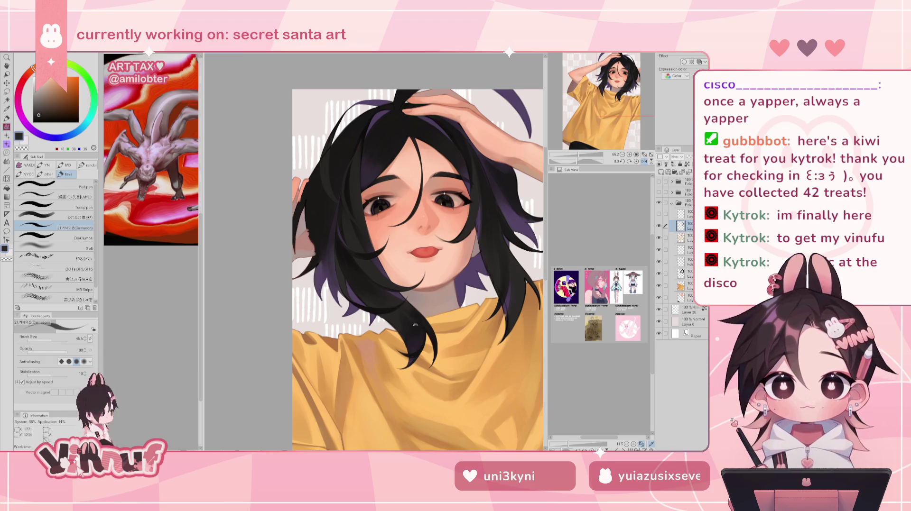
key("h")
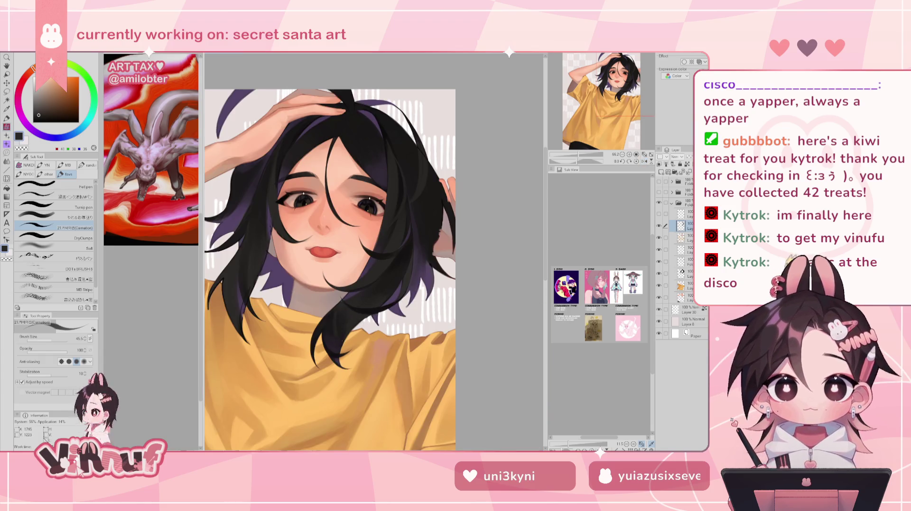
key("h")
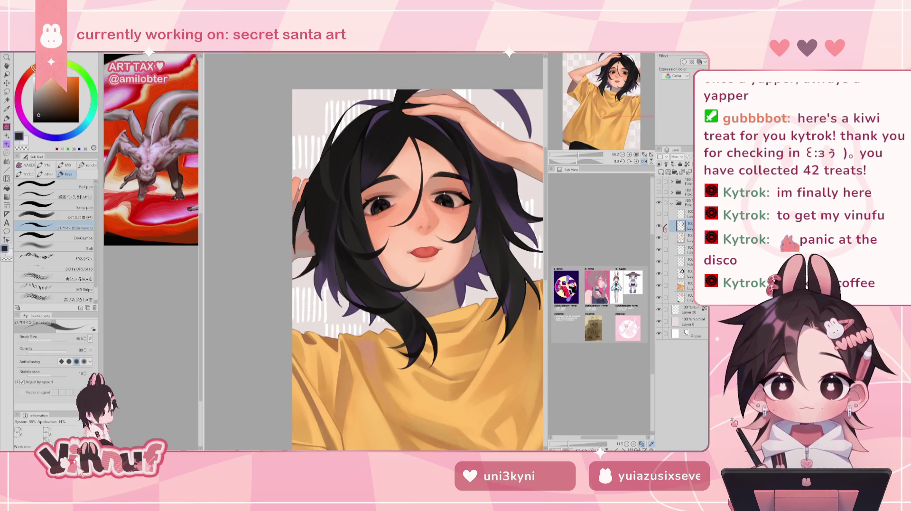
Step: Flip the view back to normal orientation and shift the artwork down-left
key("h")
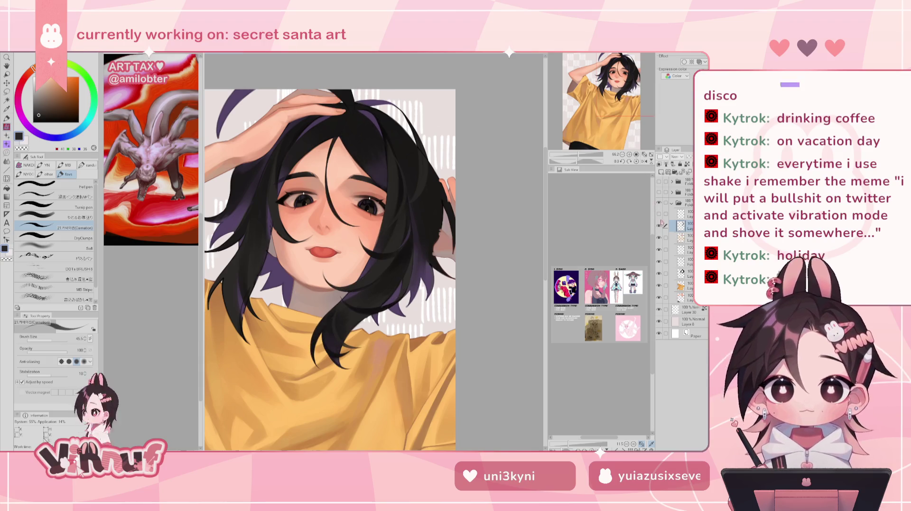
left_click_drag(628, 114, 614, 84)
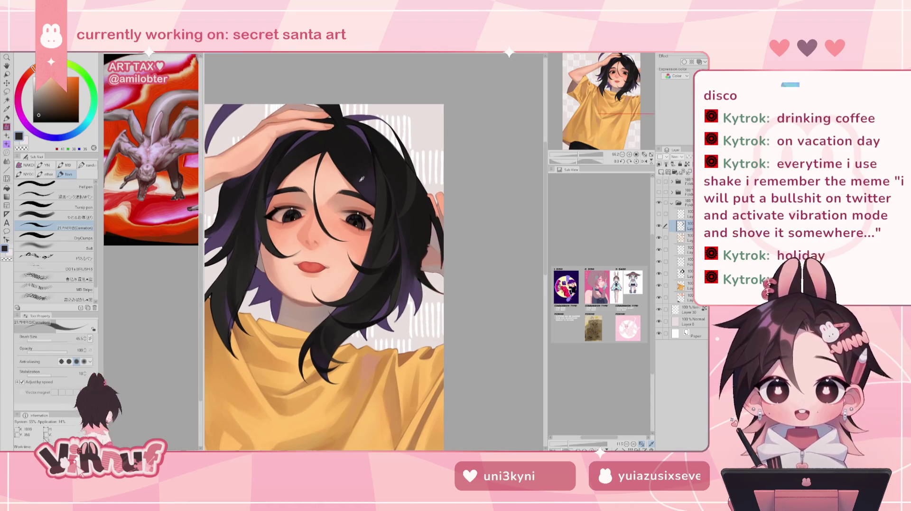
Step: Switch to the やわらか混ぜ blending brush and sample several dark grey hair tones
left_click(329, 143, "alt")
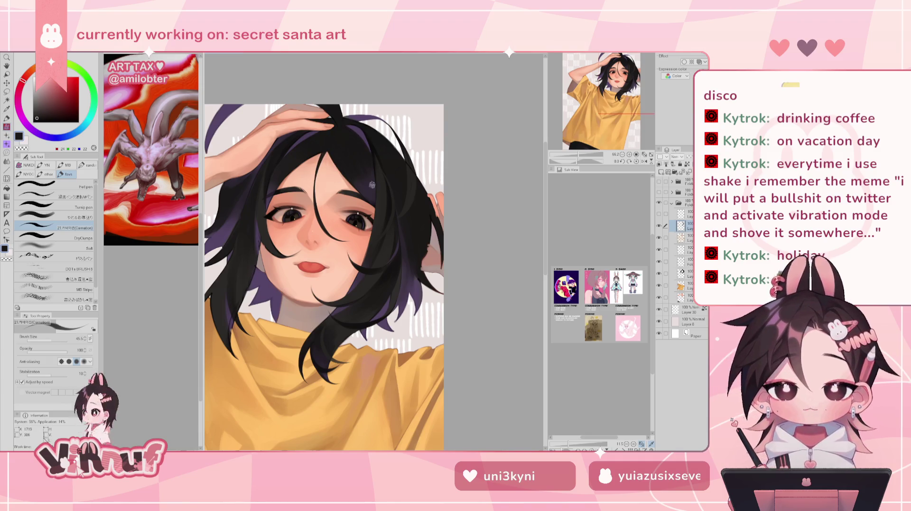
left_click(65, 217)
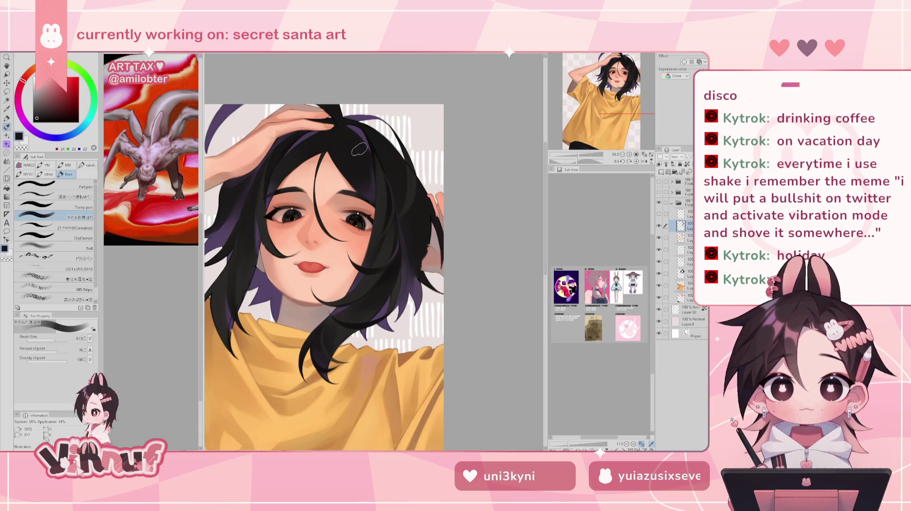
left_click(367, 185, "alt")
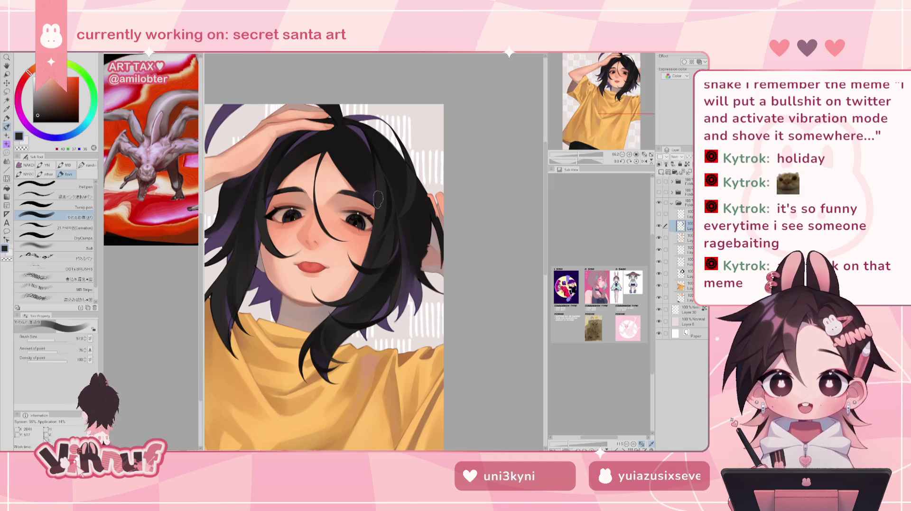
left_click(378, 198, "alt")
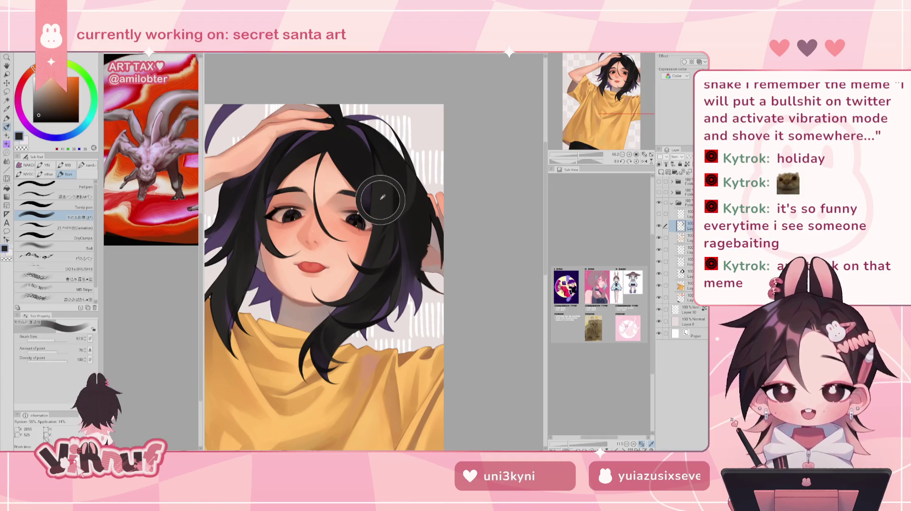
left_click(351, 142, "alt")
left_click(381, 202, "alt")
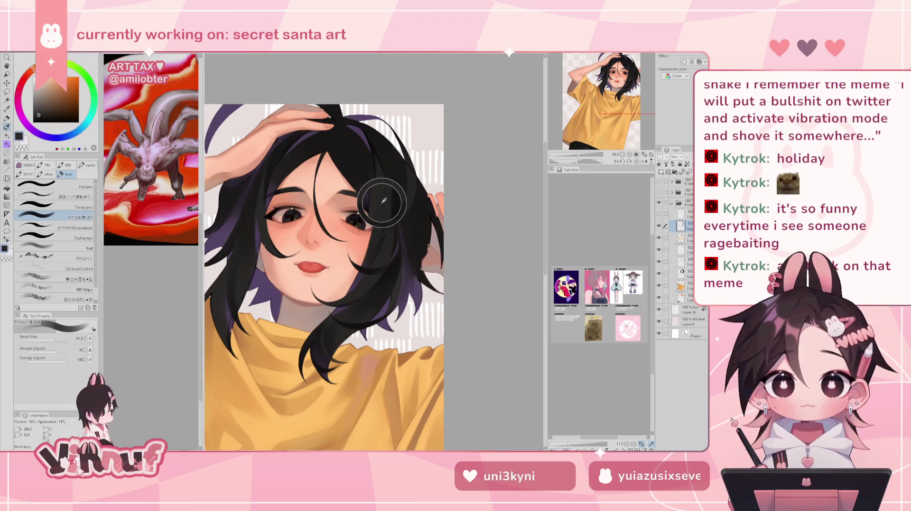
left_click(55, 341)
Step: Show the hidden folder's yellow-outlined figure and pan the canvas to bring it into view
key("h")
key("h")
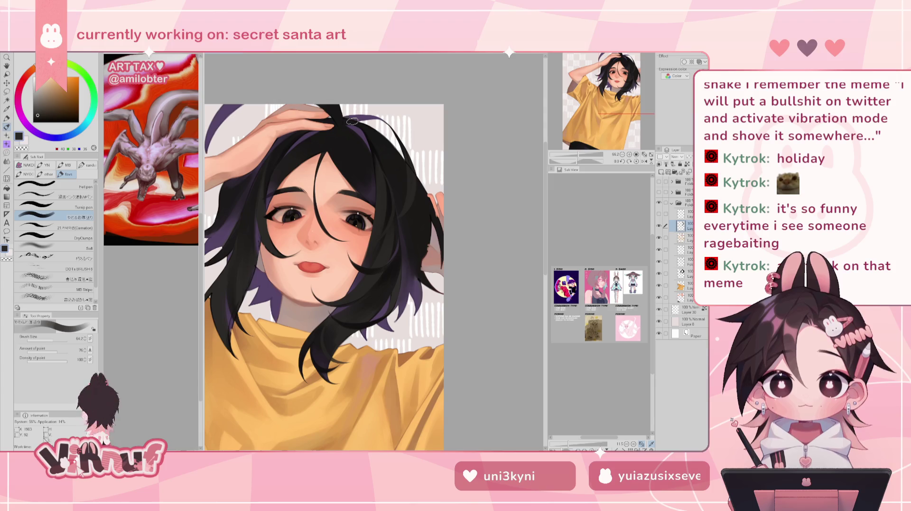
left_click(659, 192)
mouse_move(607, 73)
left_mouse_down()
mouse_move(590, 70)
mouse_move(615, 72)
left_mouse_up()
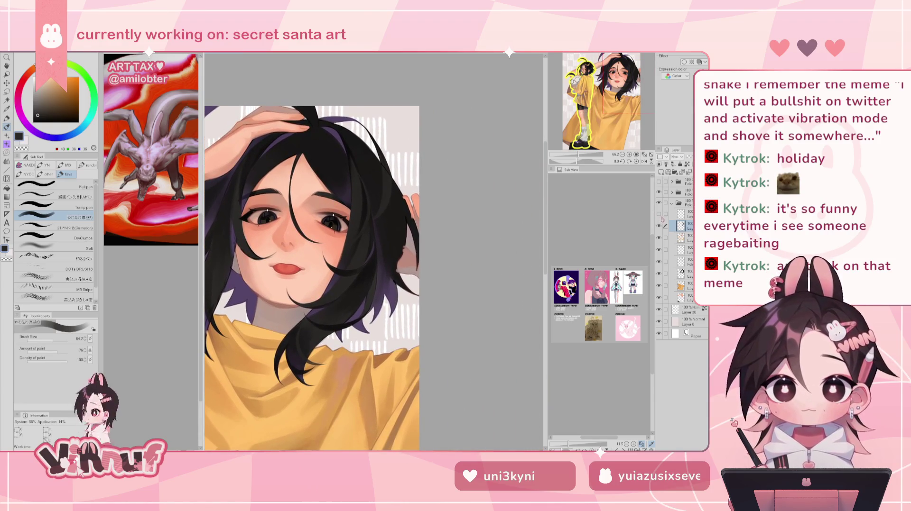
Step: Hide the yellow-outlined figure again, sample dark hair colours, and zoom in on the face
left_click(661, 194)
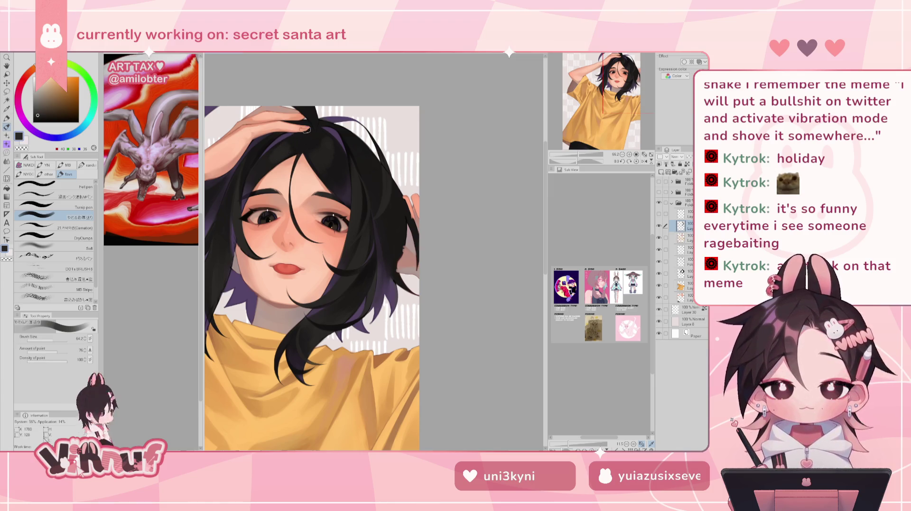
key("h")
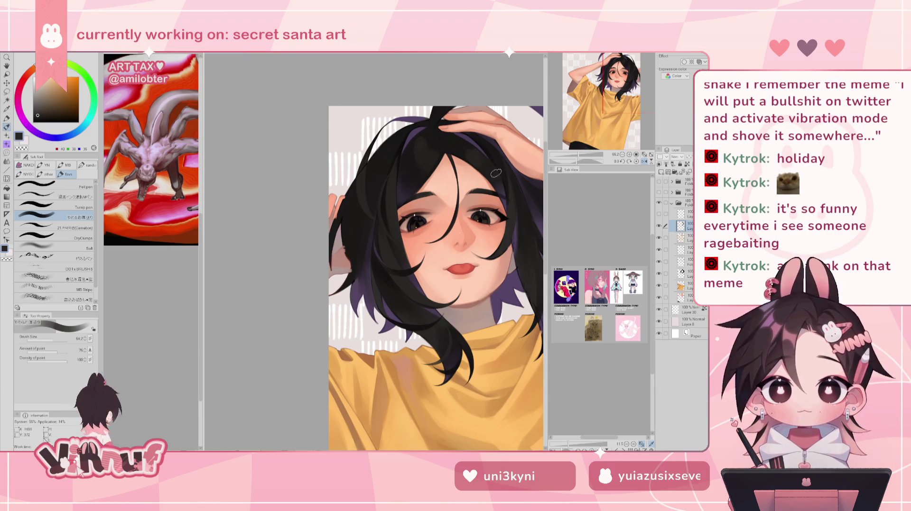
key("h")
left_click(315, 136, "alt")
key("h")
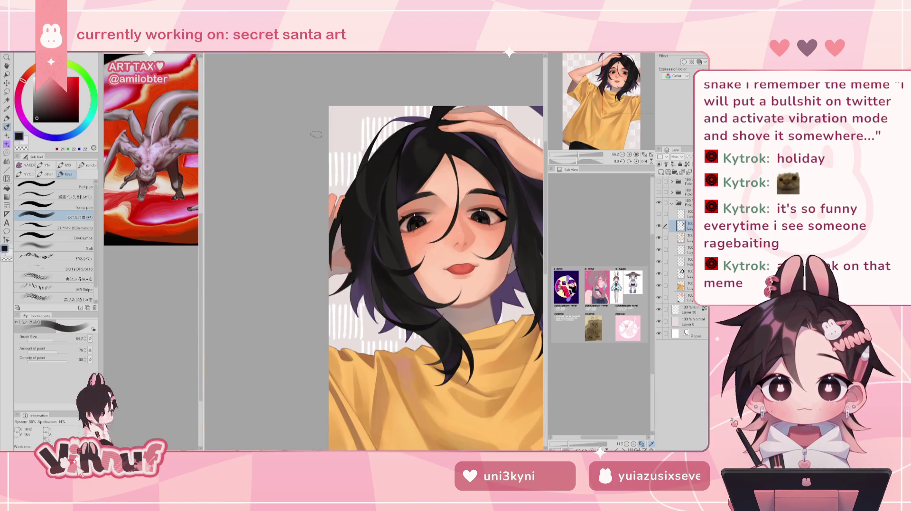
left_click(439, 133, "alt")
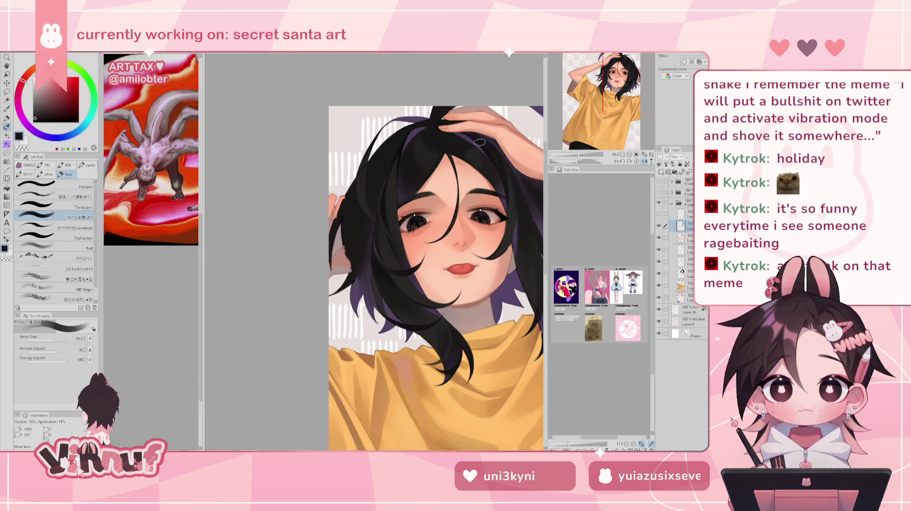
key("h")
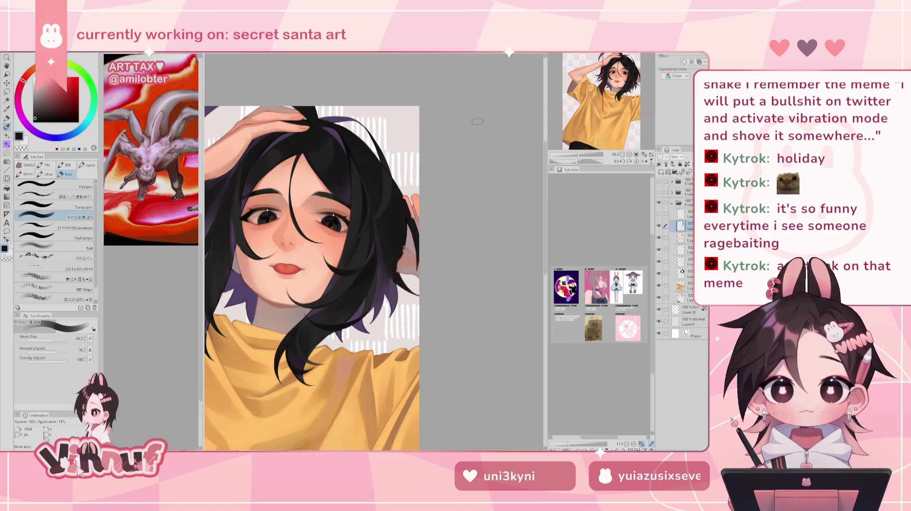
key("ctrl+plus")
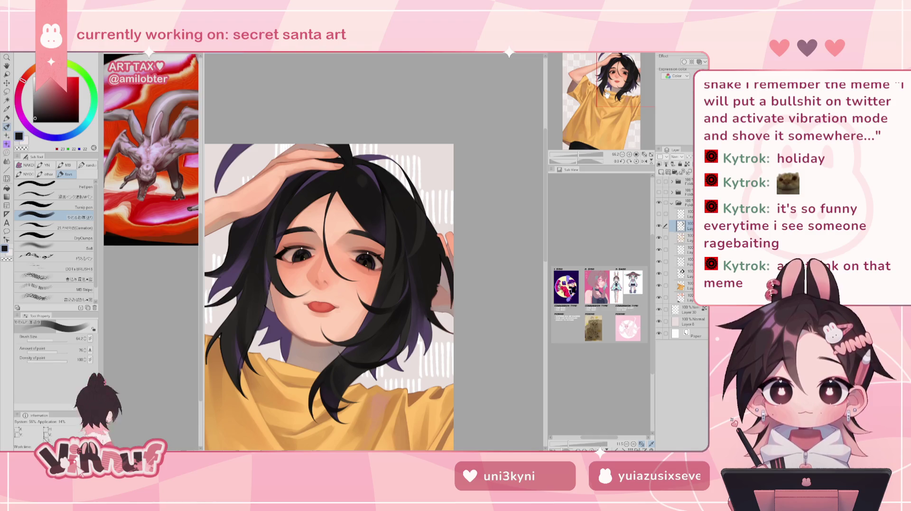
Step: Shrink the brush and touch up the forehead fringe, checking it in mirrored view
left_click(359, 180, "alt")
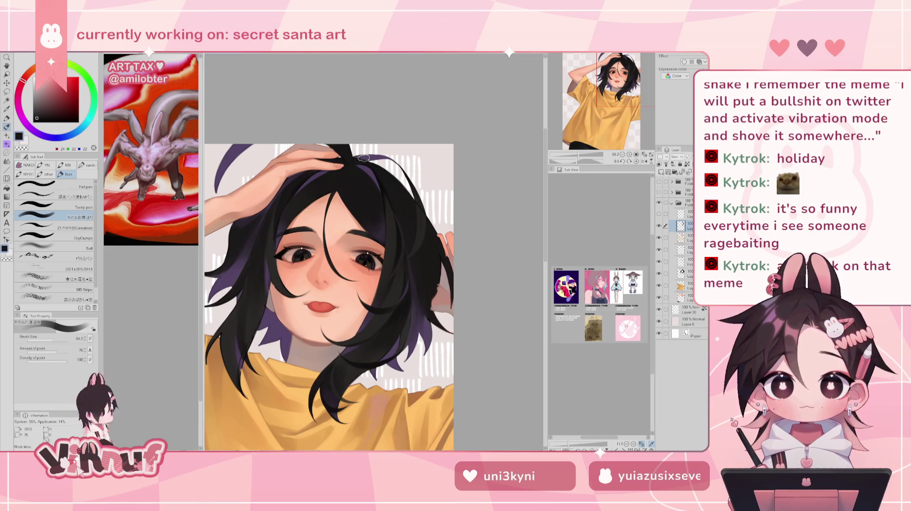
left_click_drag(46, 337, 53, 342)
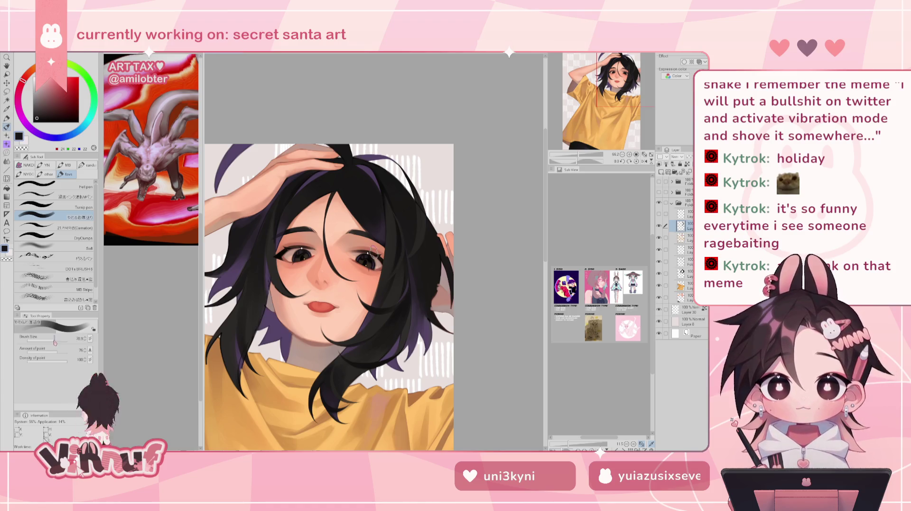
key("bracketleft")
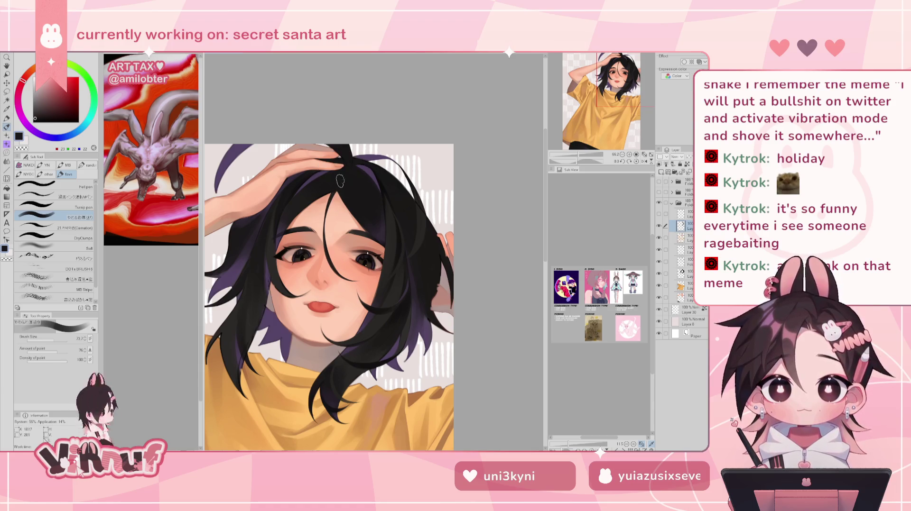
key("h")
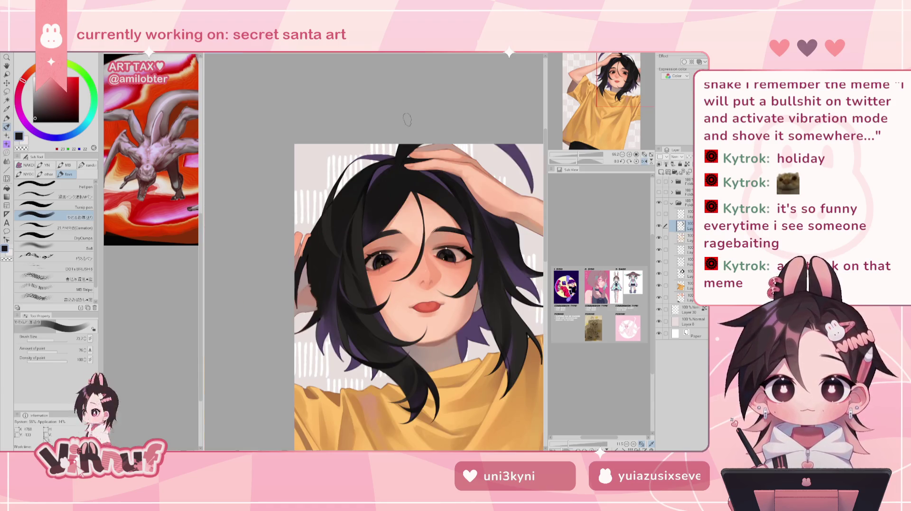
key("h")
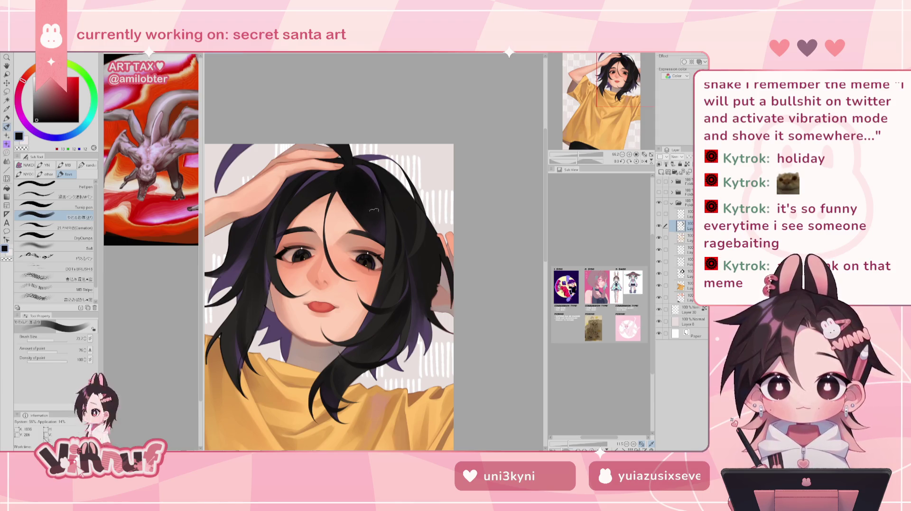
key("bracketleft")
key("bracketleft")
key("bracketleft")
key("bracketleft")
key("bracketleft")
key("bracketleft")
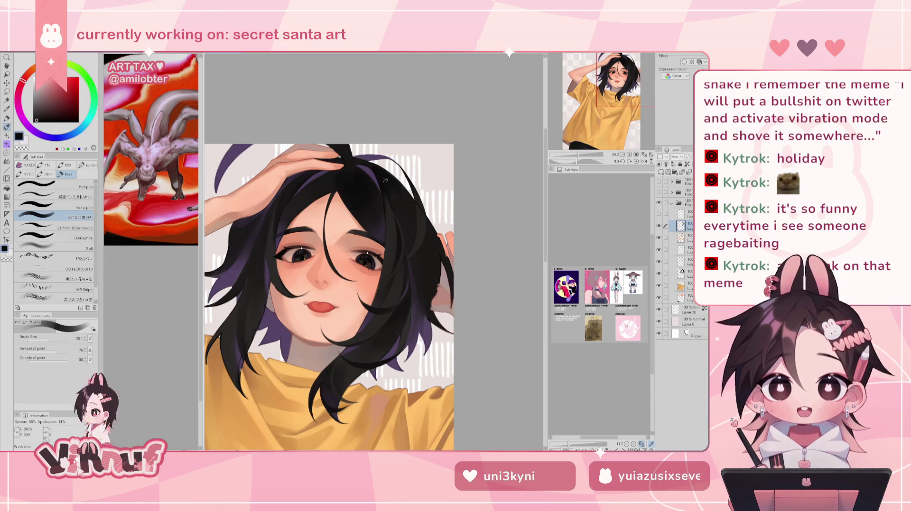
key("h")
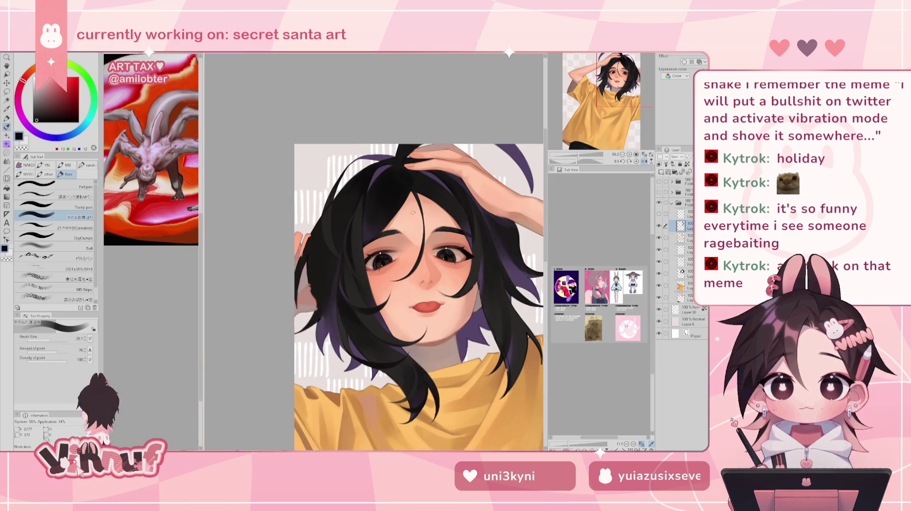
key("h")
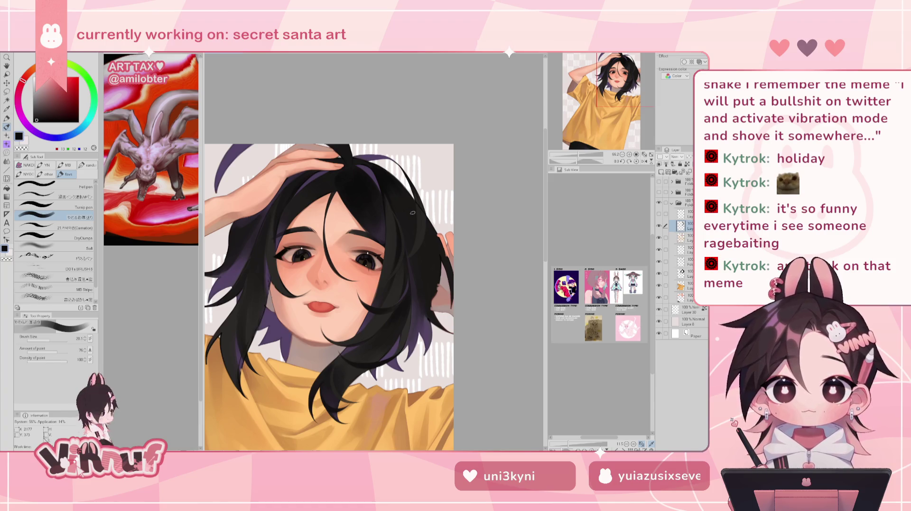
left_click(391, 254, "alt")
Step: Sample a dark grey and paint a soft highlight in the crown hair beside the hand
key("h")
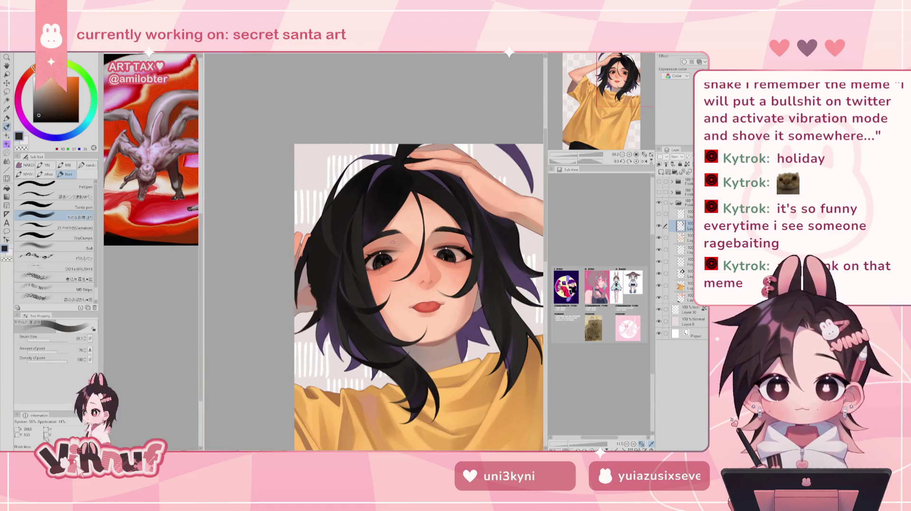
left_click(53, 228)
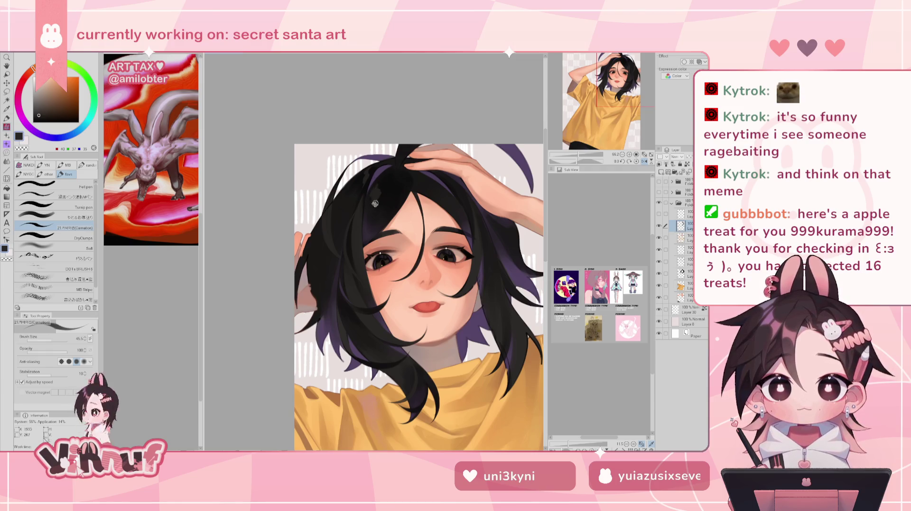
key("h")
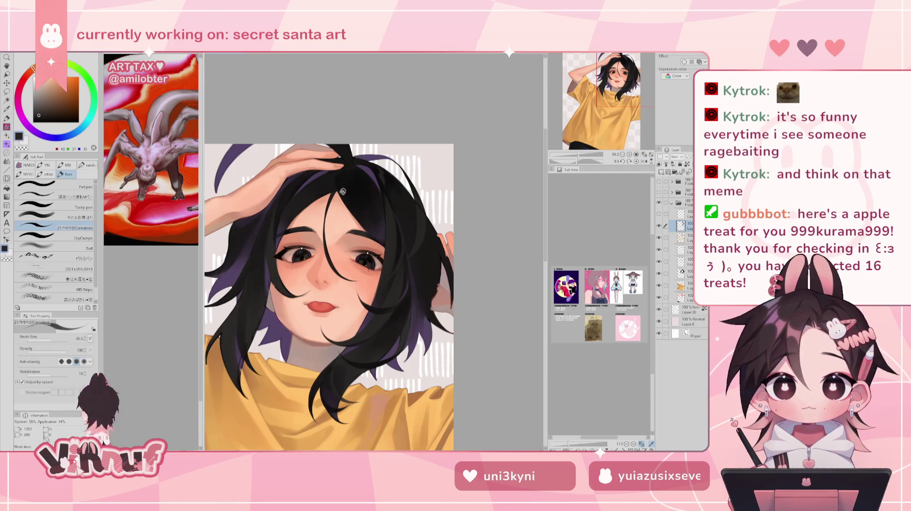
left_click(338, 153, "alt")
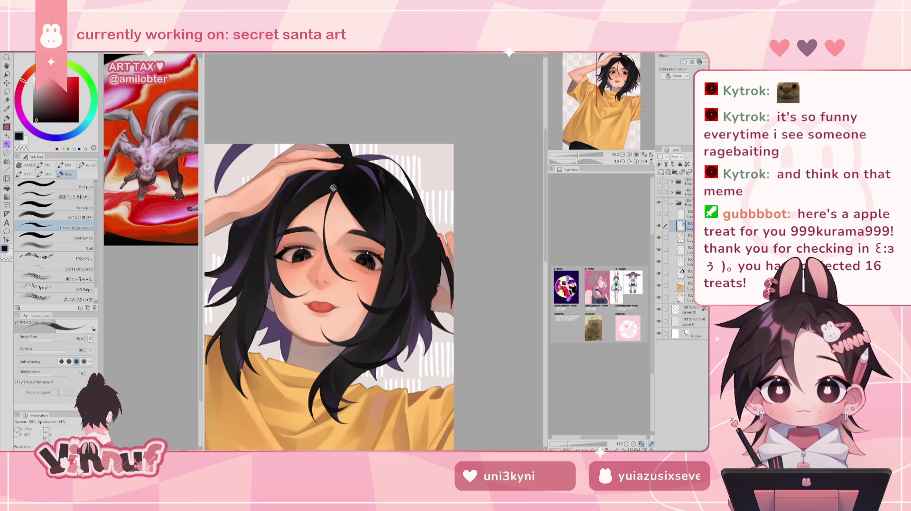
key("b")
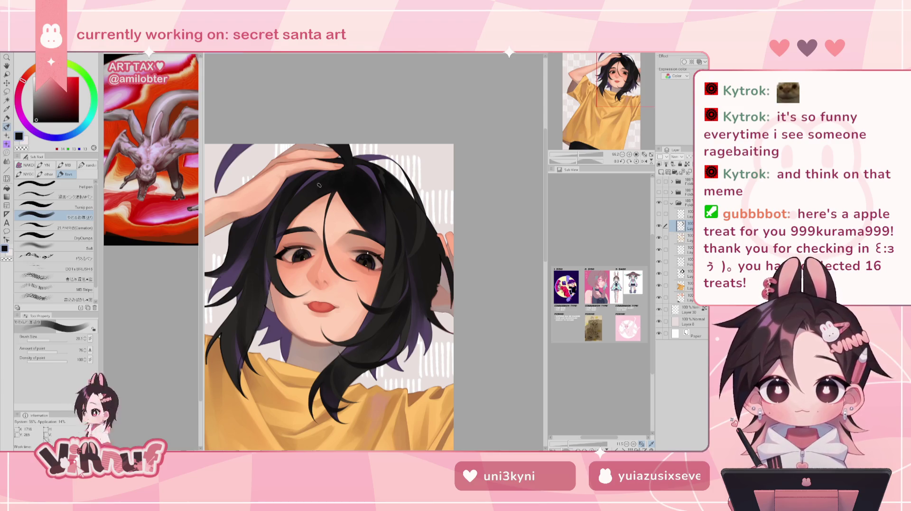
key("h")
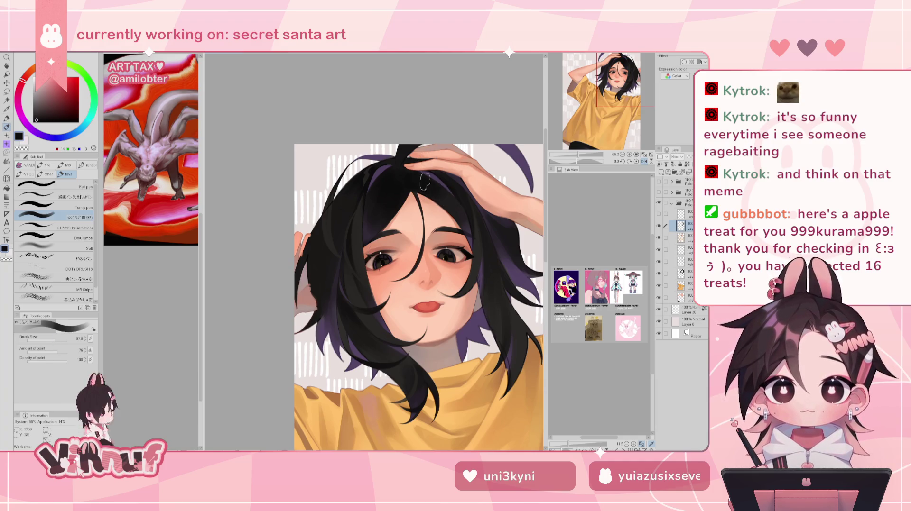
key("h")
left_click(388, 239, "alt")
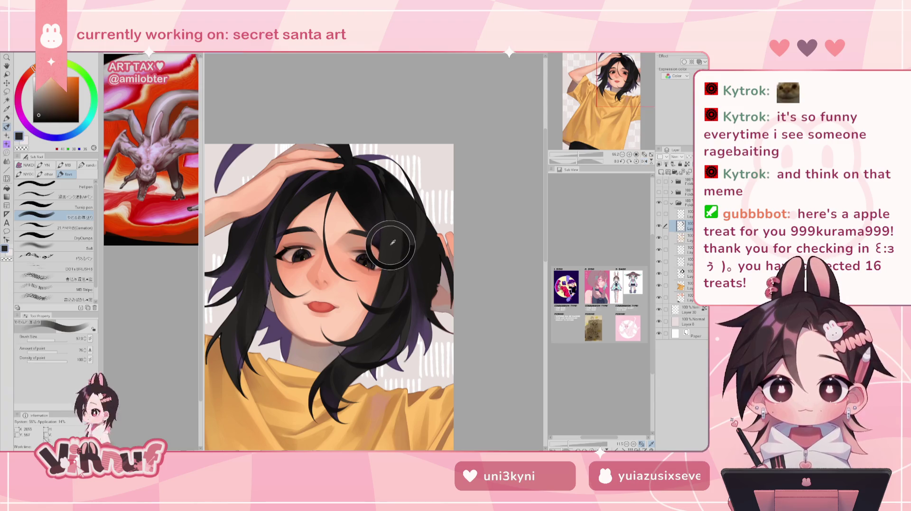
left_click(76, 228)
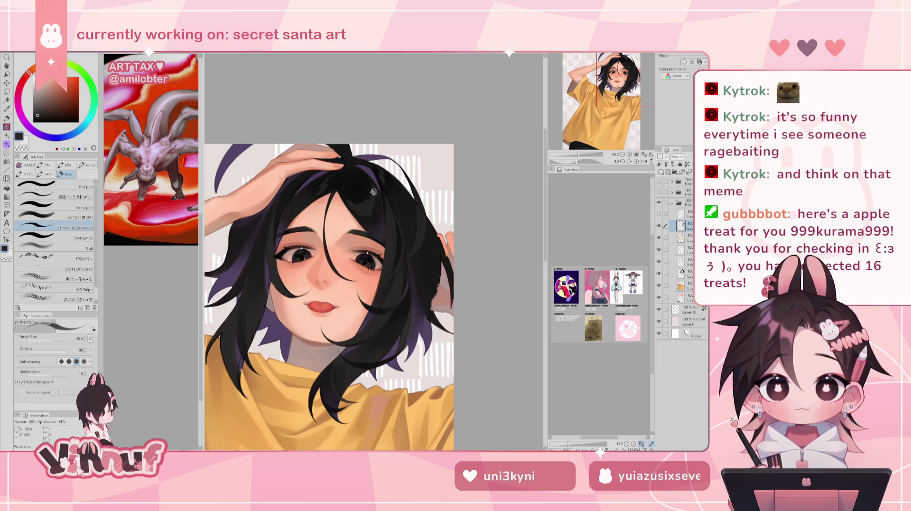
Step: Zoom in with the Navigator slider until the face fills the view
key("h")
mouse_move(394, 133)
left_mouse_down()
mouse_move(303, 119)
mouse_move(284, 152)
mouse_move(304, 119)
left_mouse_up()
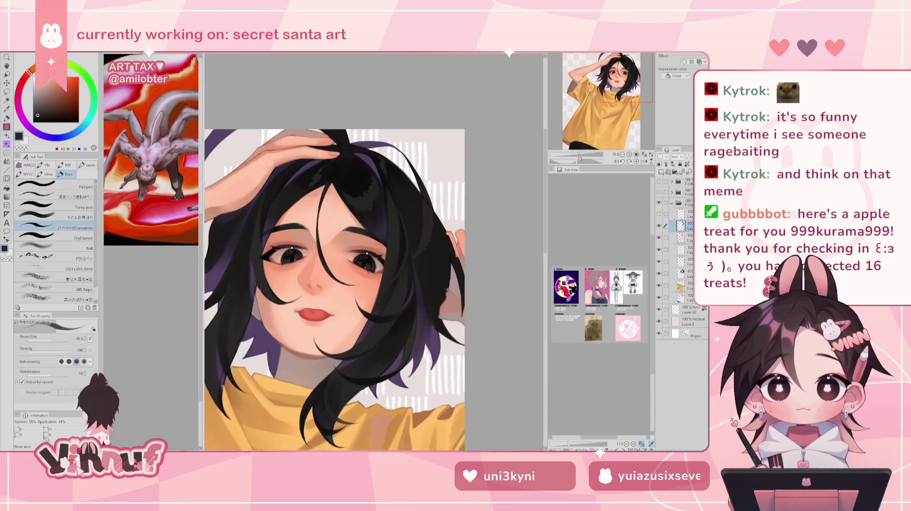
scroll(334, 289, "down", 3)
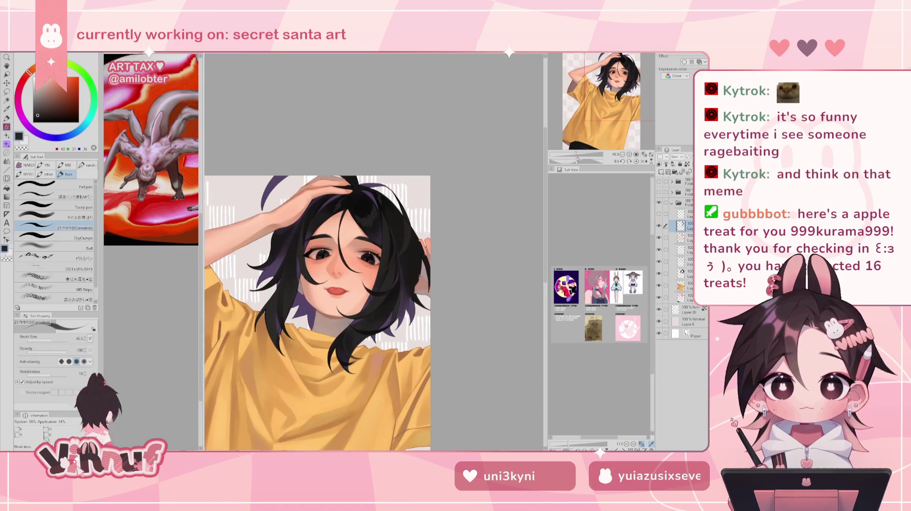
left_click_drag(577, 156, 580, 156)
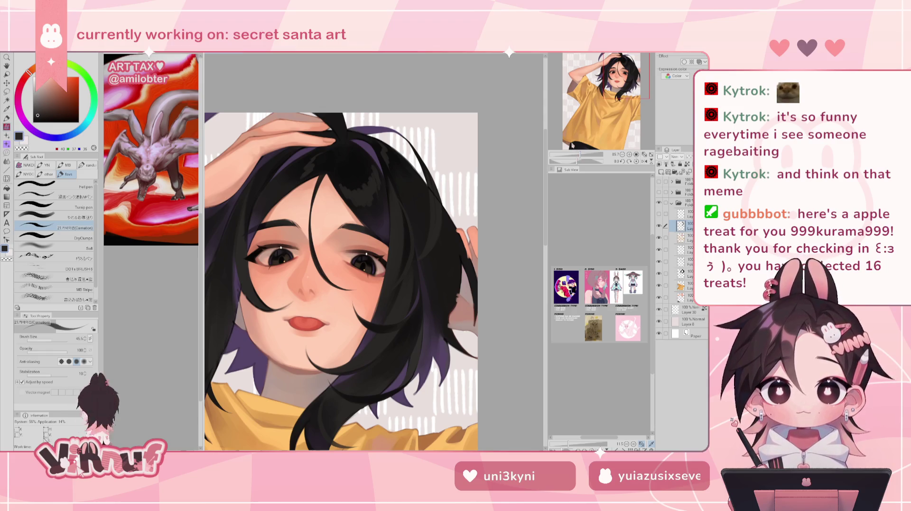
Step: Check the face mirrored several times, ending in normal orientation up close
key("h")
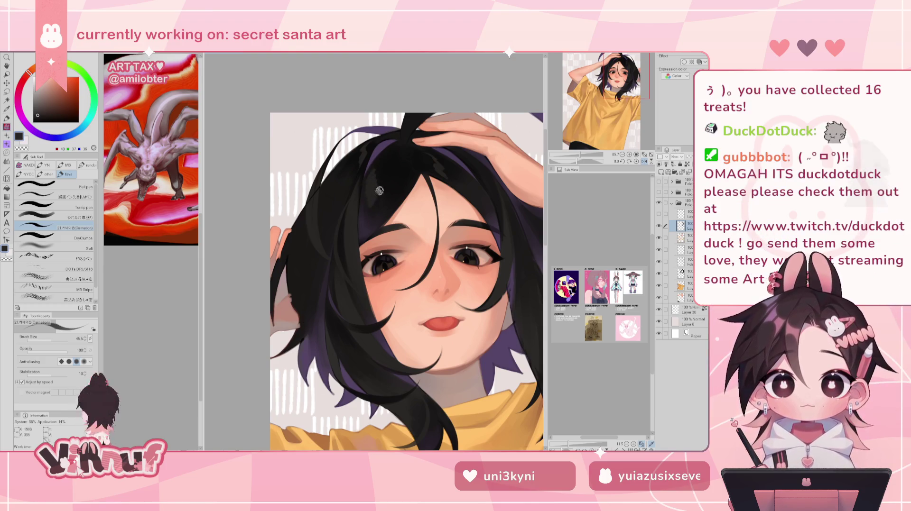
key("h")
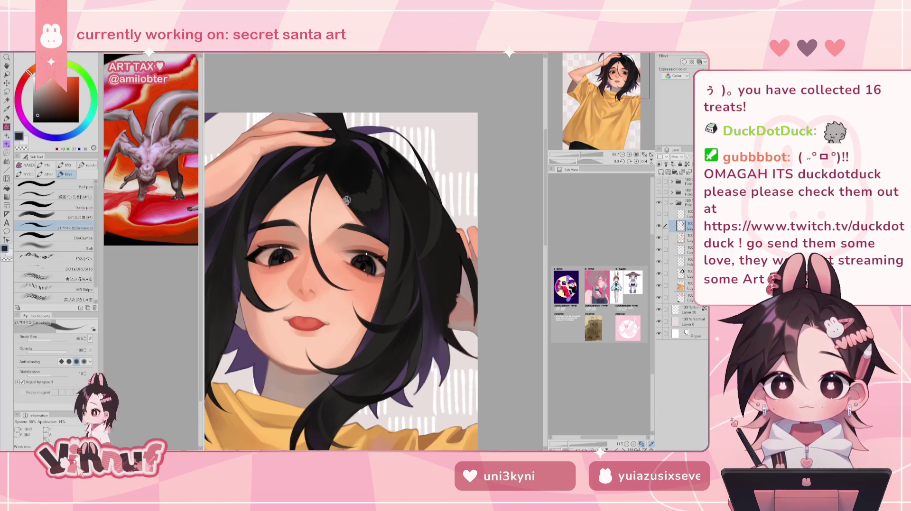
key("h")
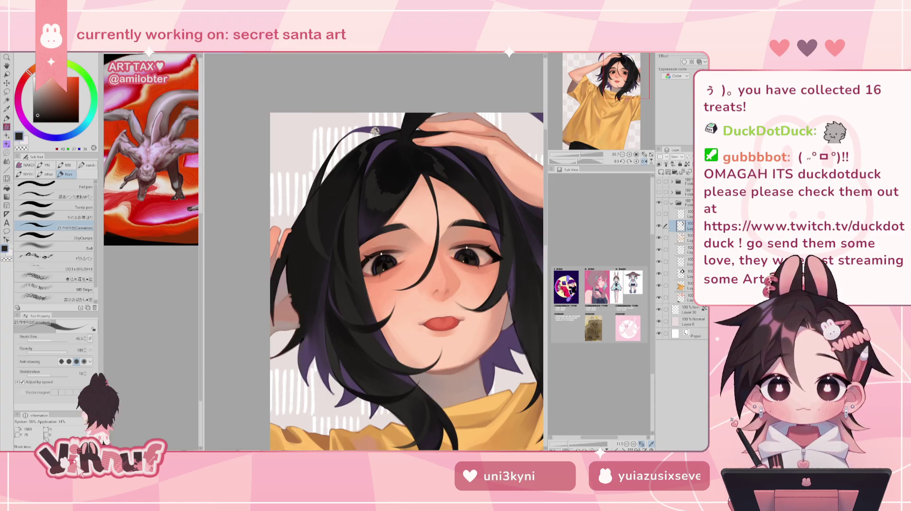
key("h")
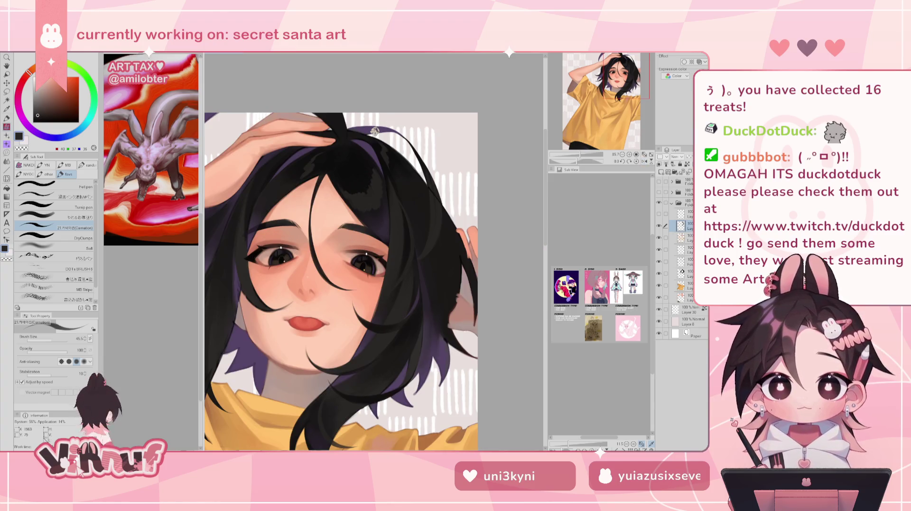
left_click_drag(581, 154, 578, 154)
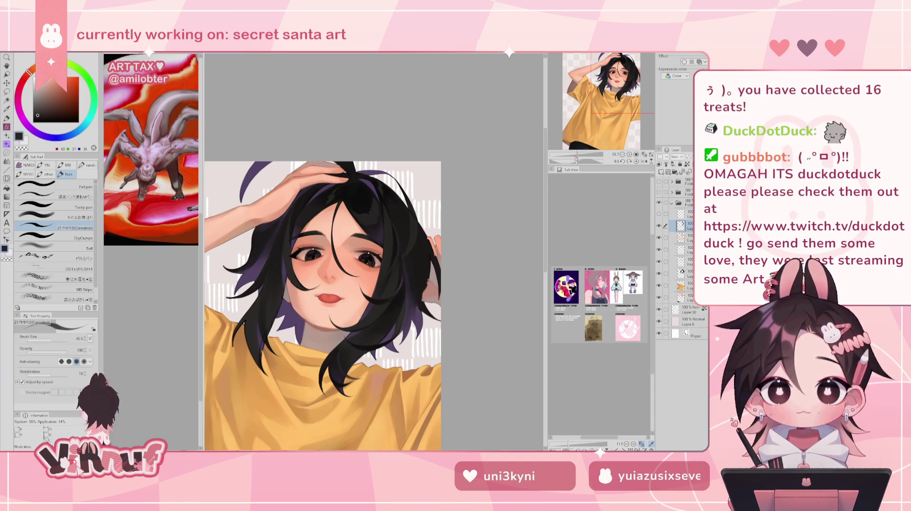
left_click_drag(576, 156, 580, 156)
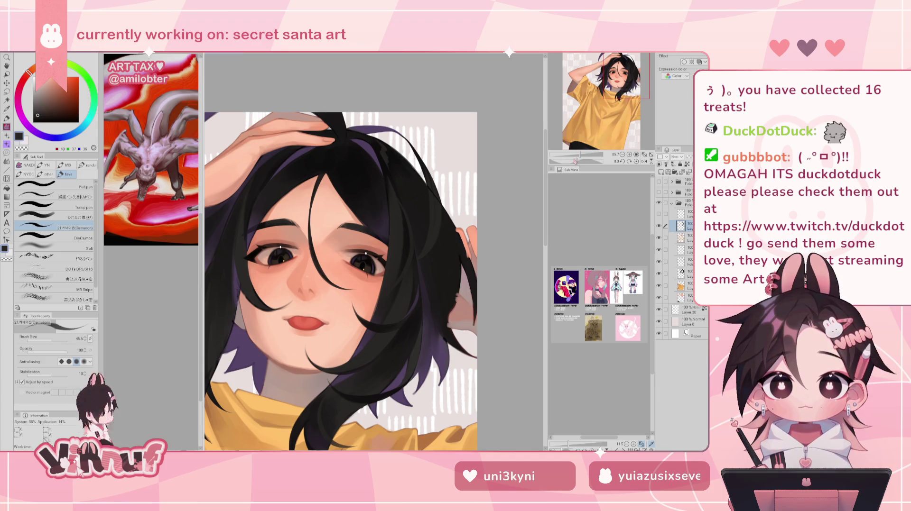
key("h")
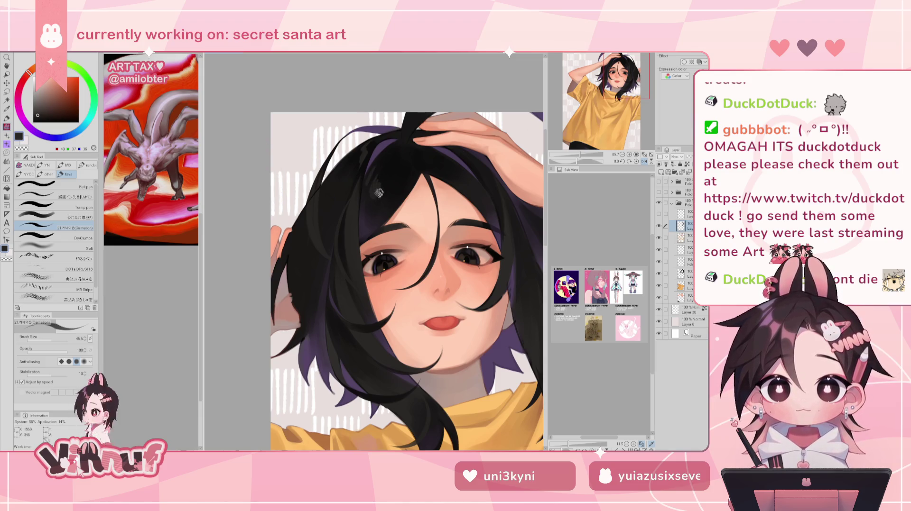
key("h")
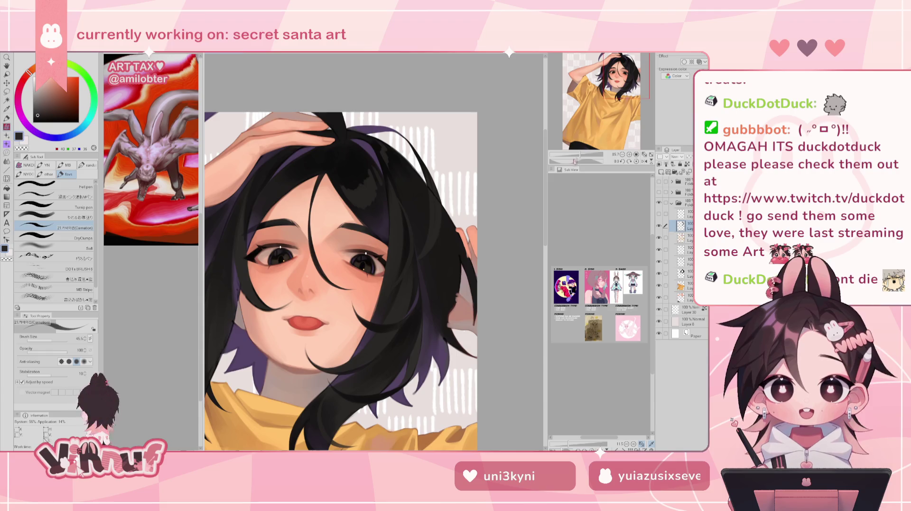
Step: Zoom out to the whole figure, back in on the upper body, and check it mirrored
left_click_drag(562, 154, 578, 154)
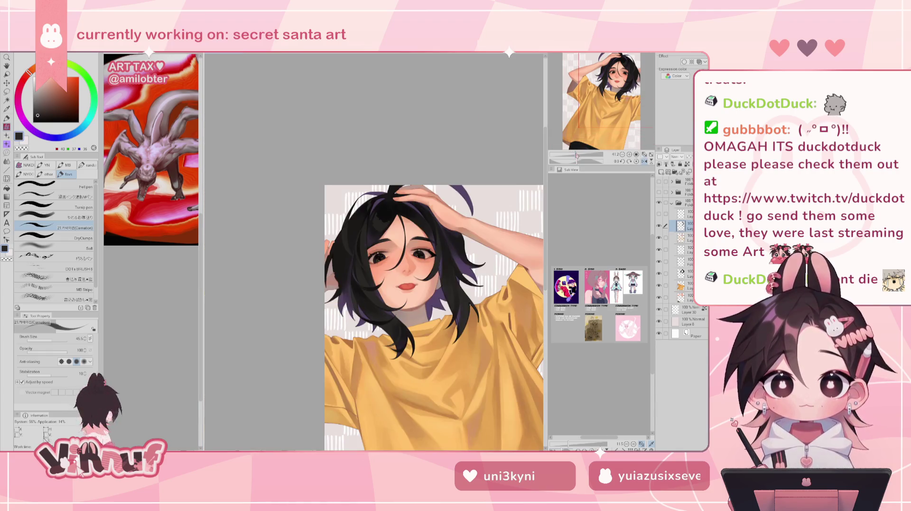
left_click_drag(574, 157, 578, 155)
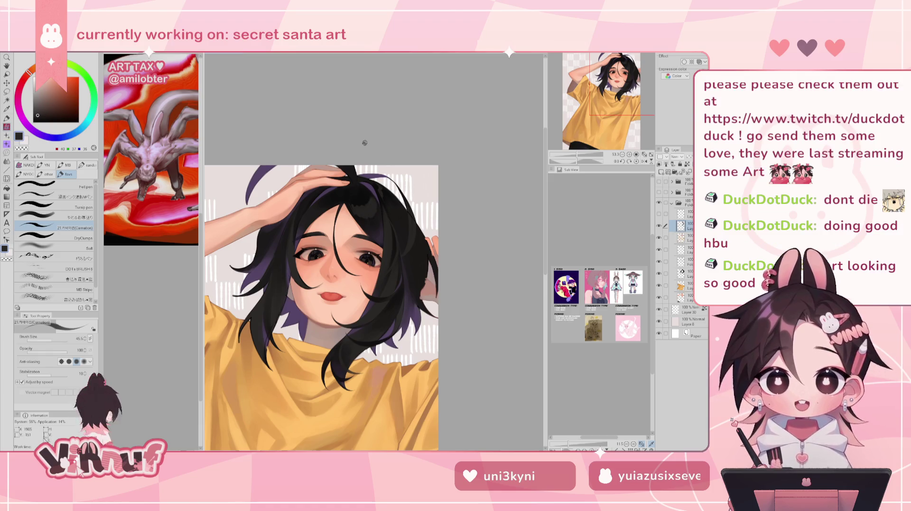
key("h")
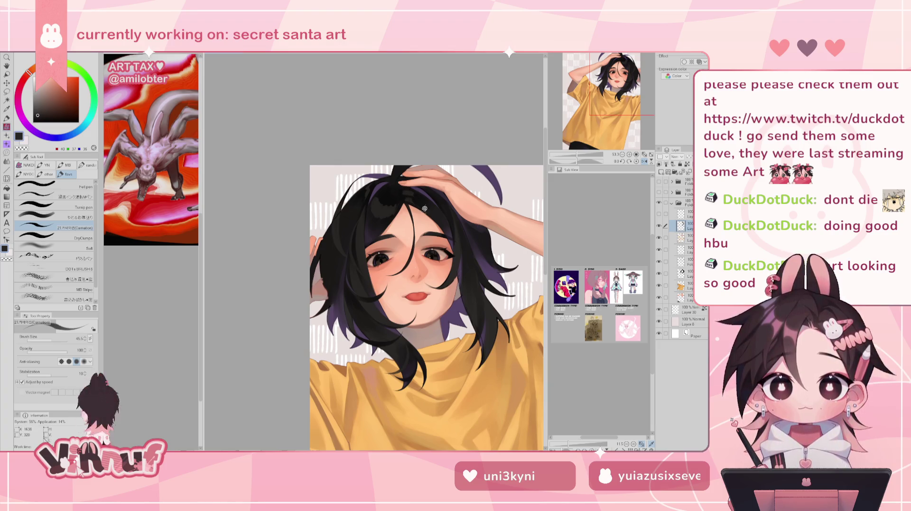
key("h")
key("h")
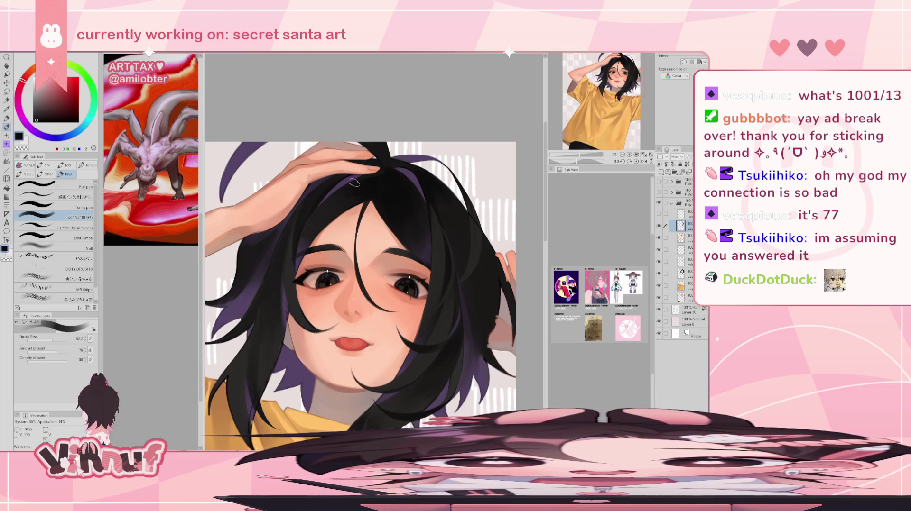
Step: Select the Carnation brush and compare the hair with its shading layer hidden and shown
scroll(354, 182, "down", 3)
scroll(354, 183, "up", 3)
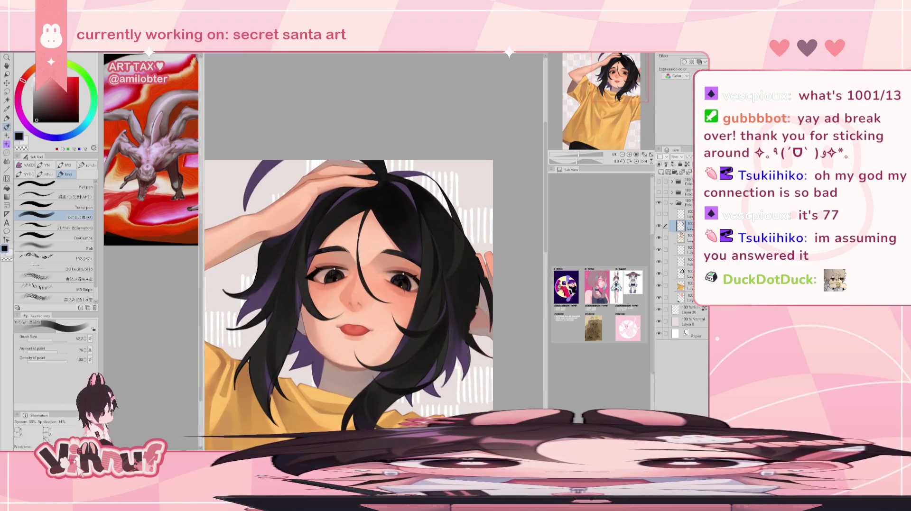
left_click(79, 225)
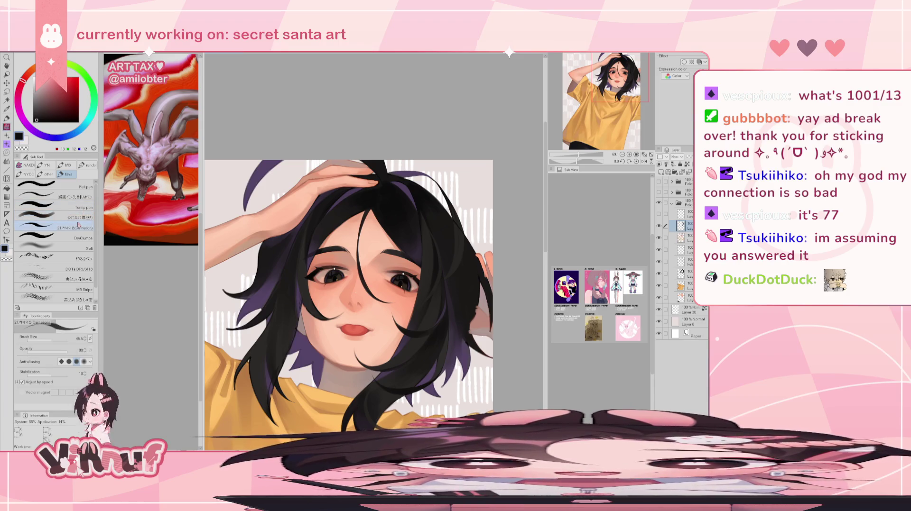
left_click(659, 226)
left_click(659, 226)
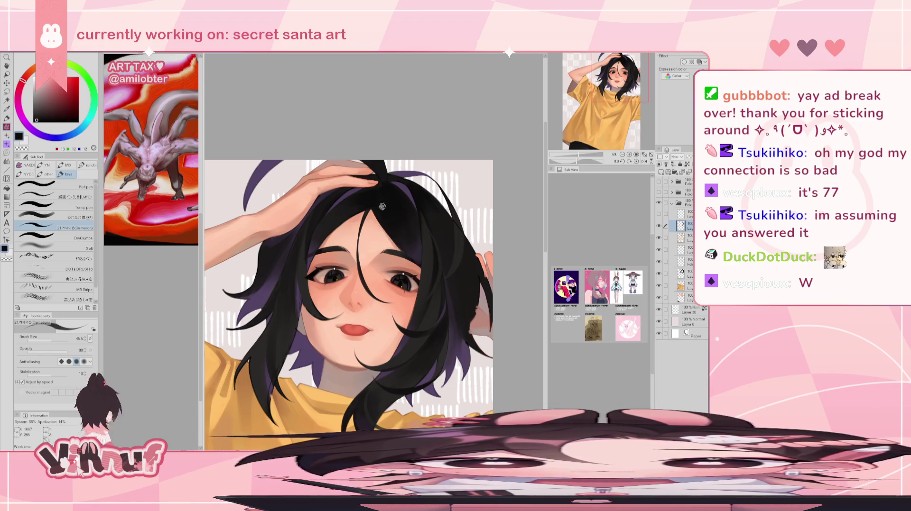
Step: Flip the view back and forth to check the hair, ending in normal orientation
key("h")
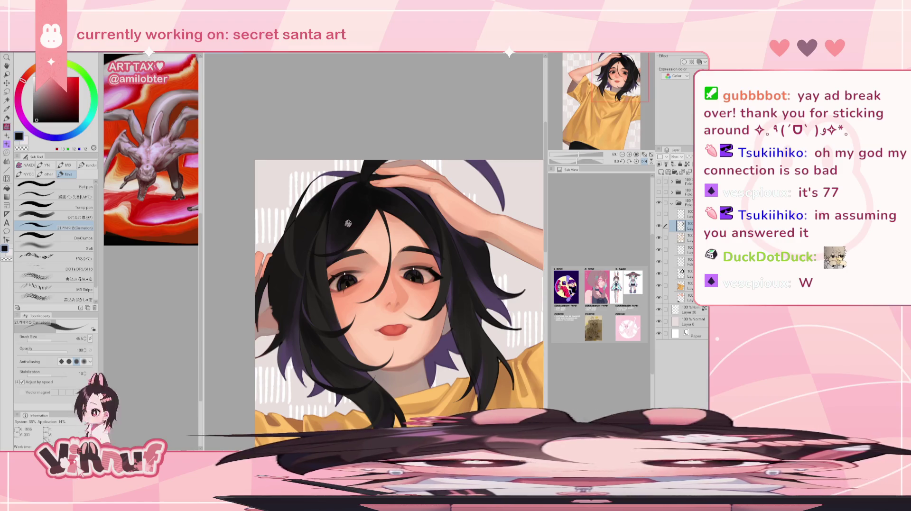
key("h")
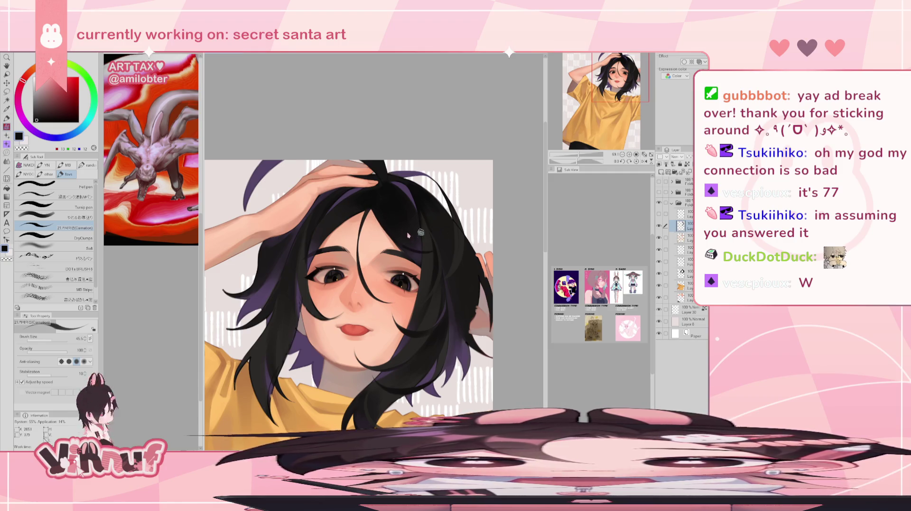
key("h")
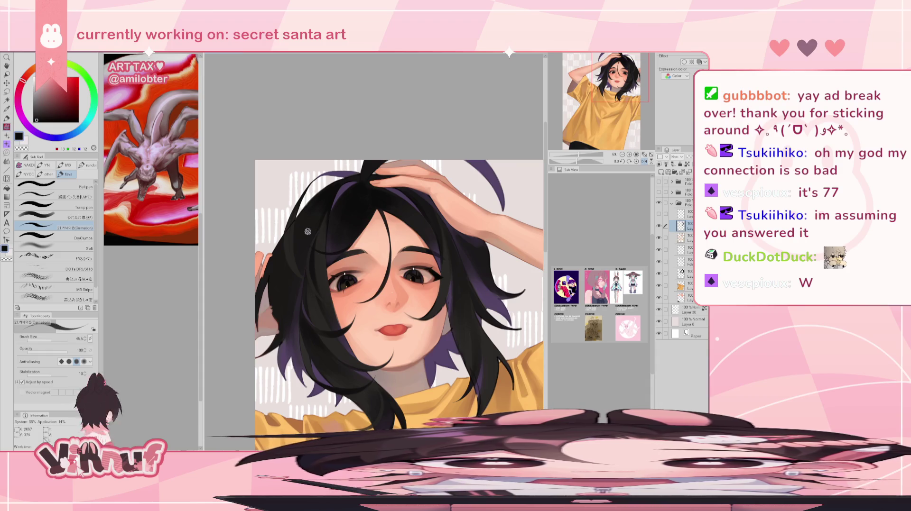
key("h")
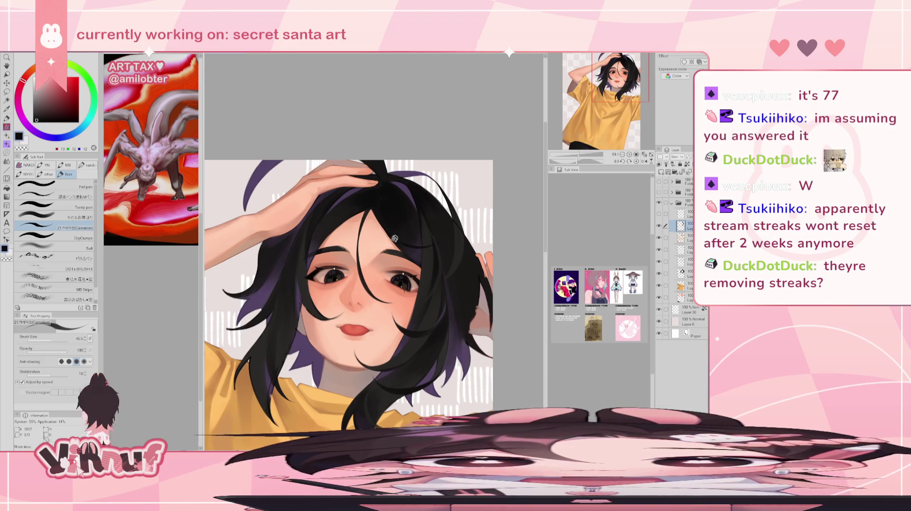
key("h")
key("h")
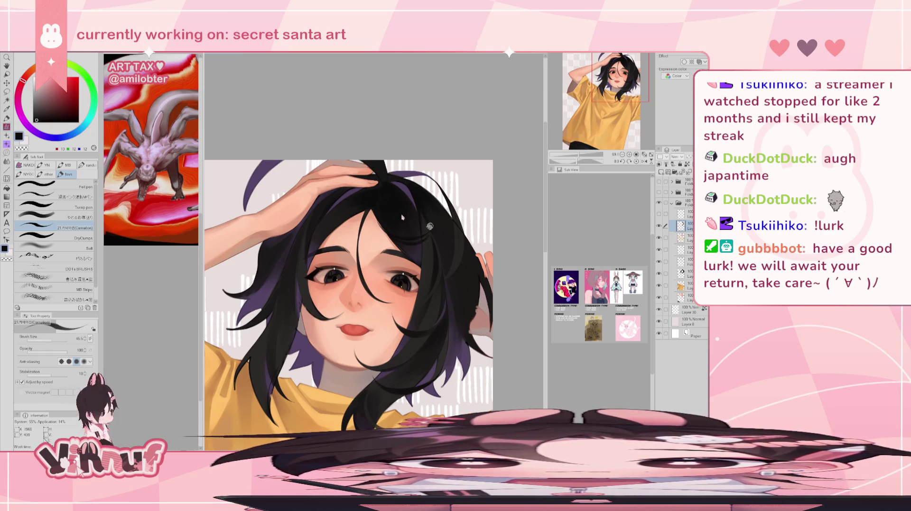
Step: Sample the dark brown from the hair and paint strands, checking them mirrored
key("h")
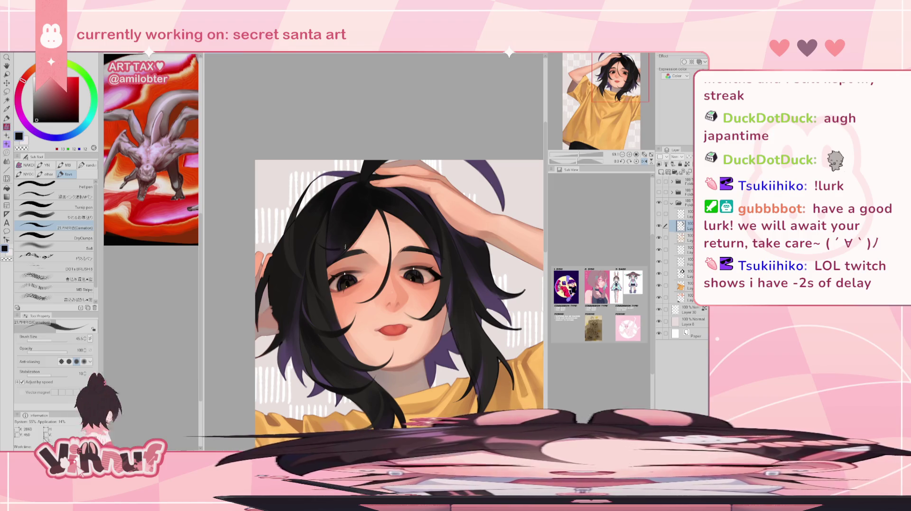
key("h")
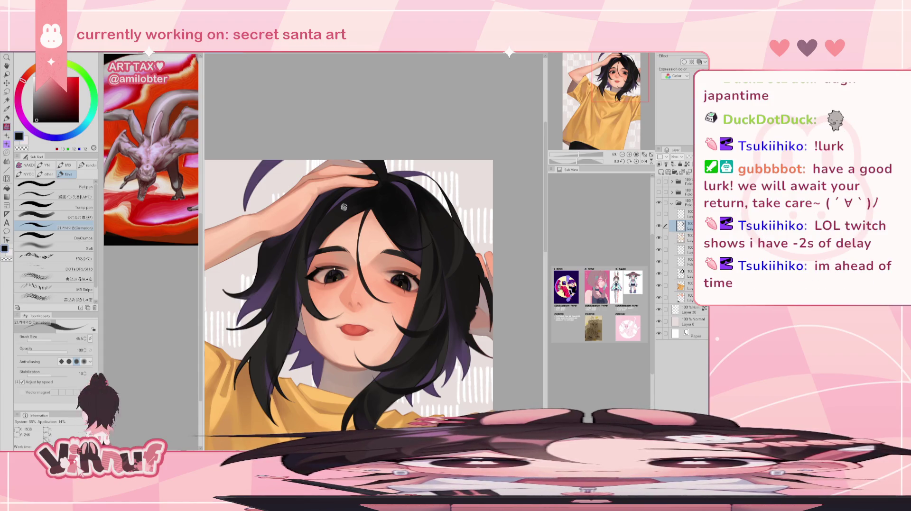
key("h")
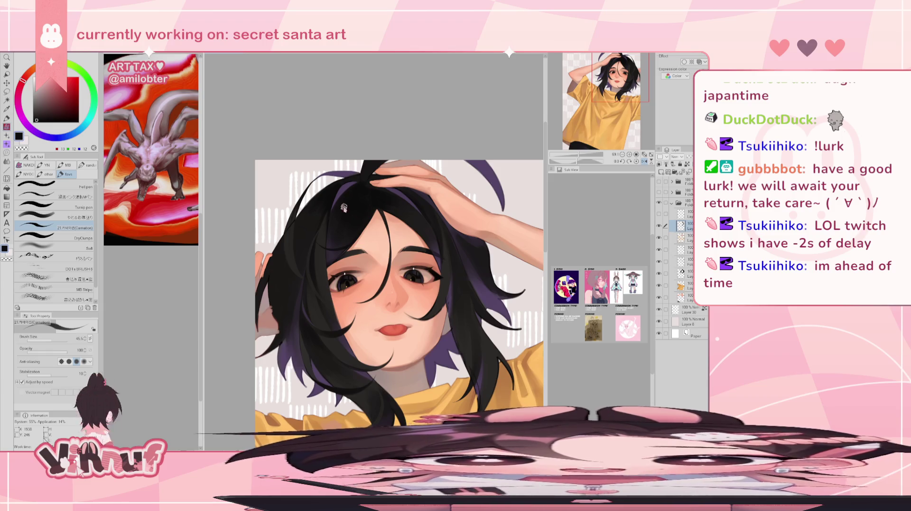
key("h")
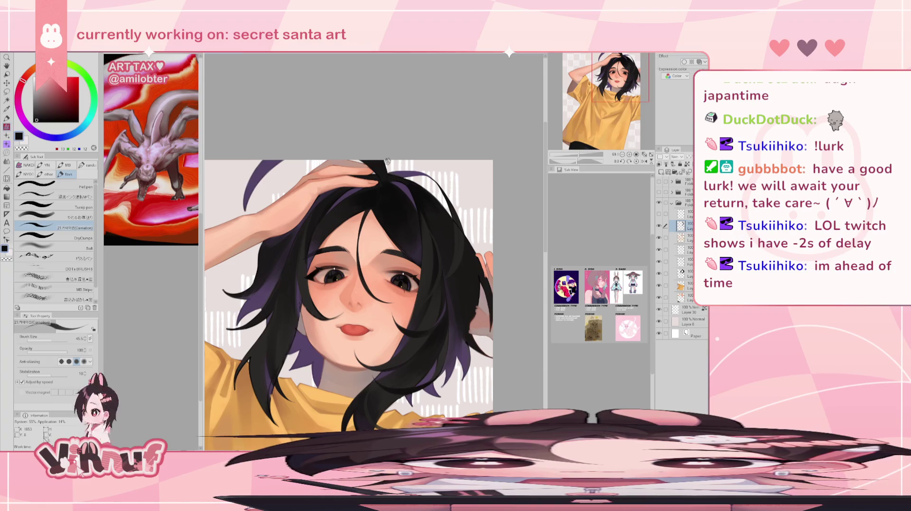
left_click(427, 287, "alt")
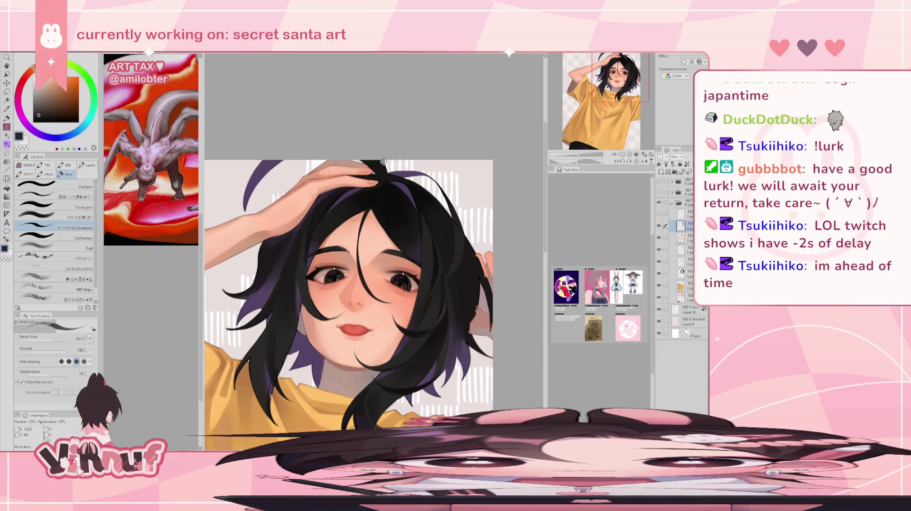
key("h")
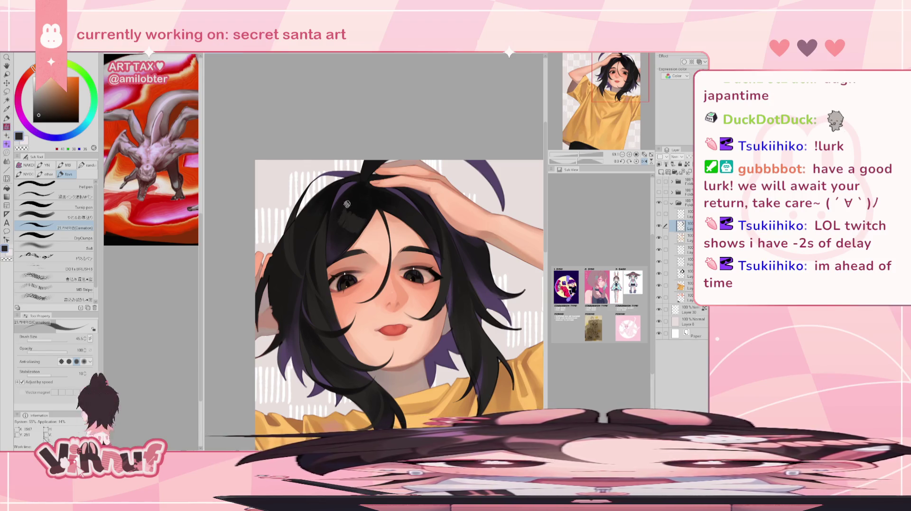
key("h")
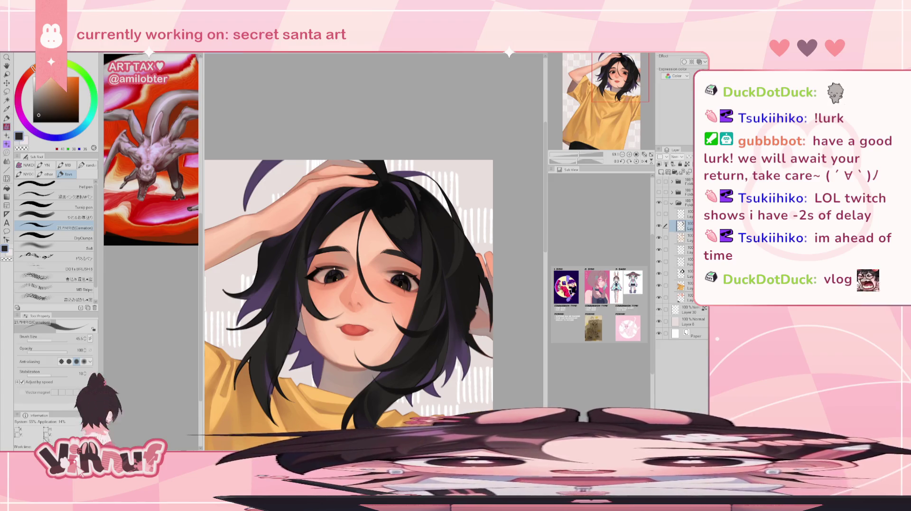
Step: Recheck the new strands mirrored, then zoom back in closer on the face
key("h")
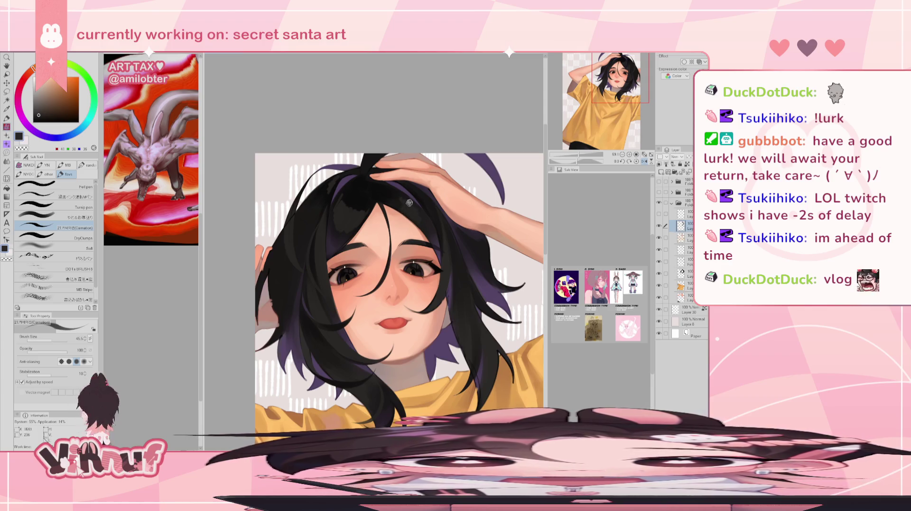
key("h")
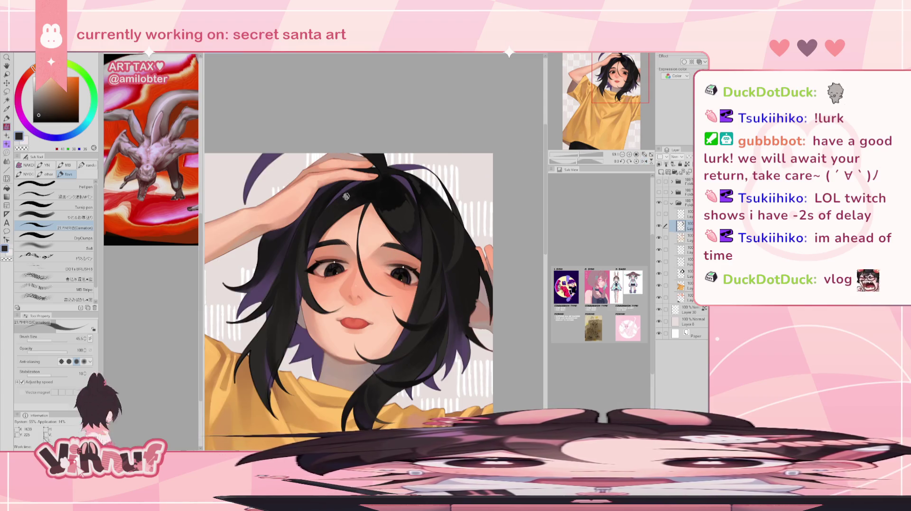
key("h")
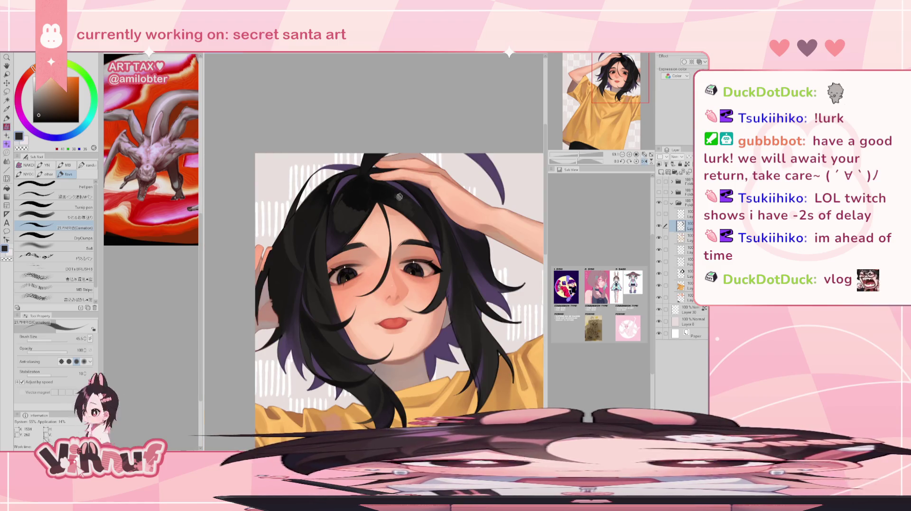
key("h")
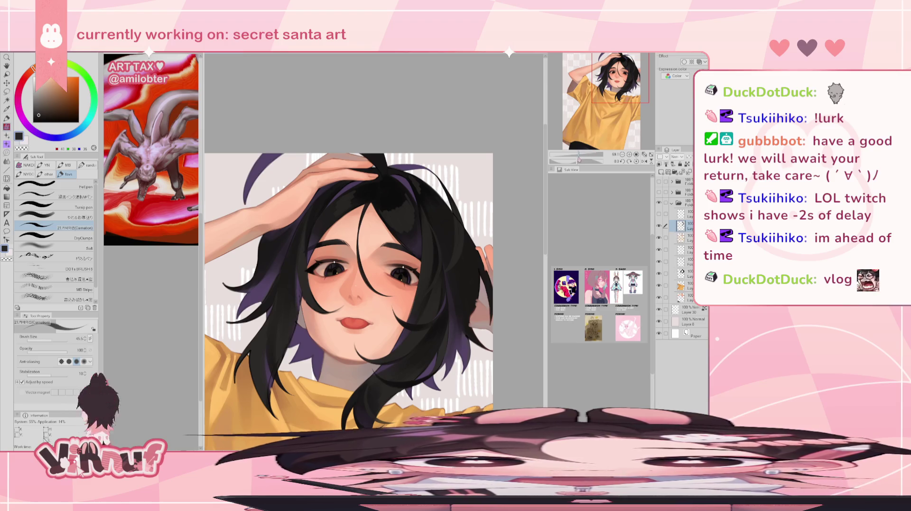
scroll(348, 292, "down", 3)
scroll(349, 292, "down", 1)
scroll(349, 292, "up", 2)
scroll(349, 292, "up", 2)
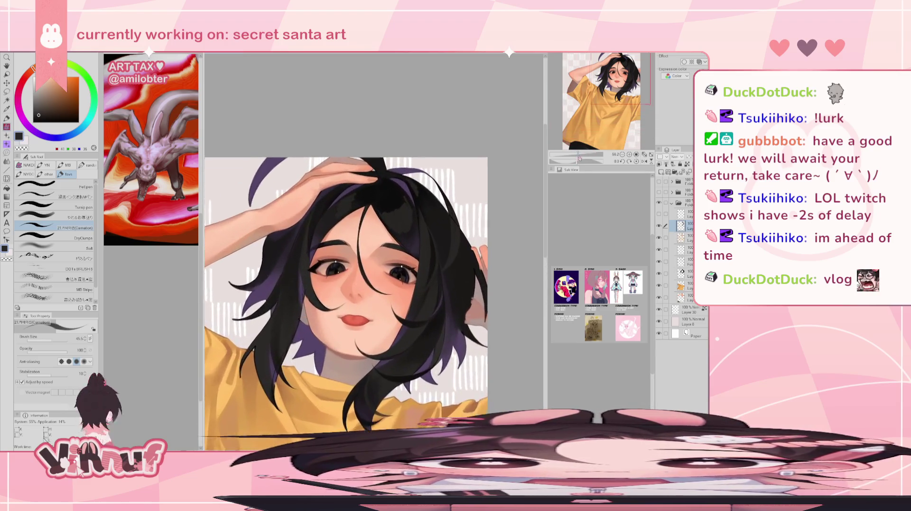
left_click_drag(579, 158, 583, 151)
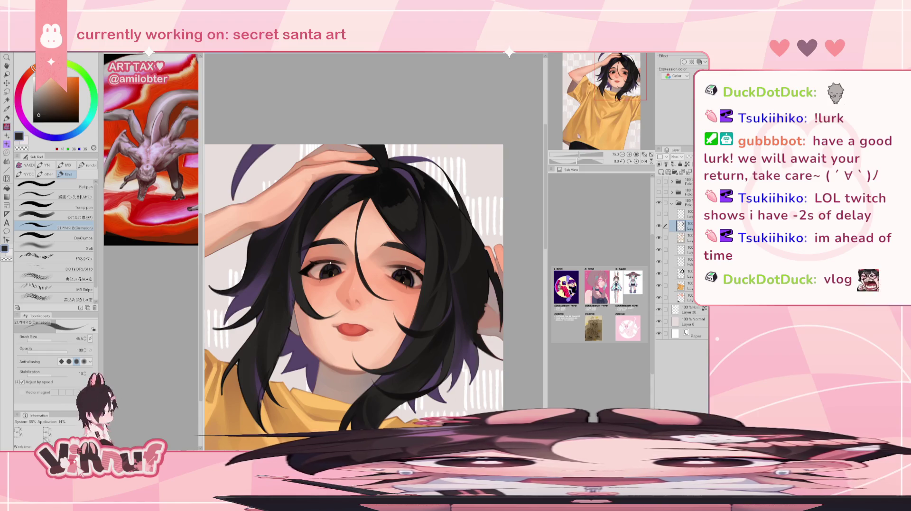
left_click(69, 217)
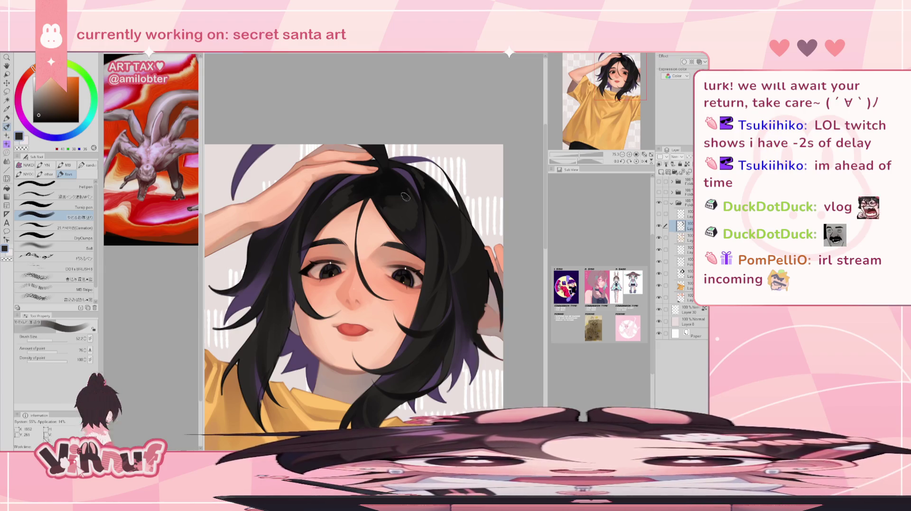
Step: Sample near-black for the hair strands, then mirror the canvas to check and restore it
left_click(357, 193, "alt")
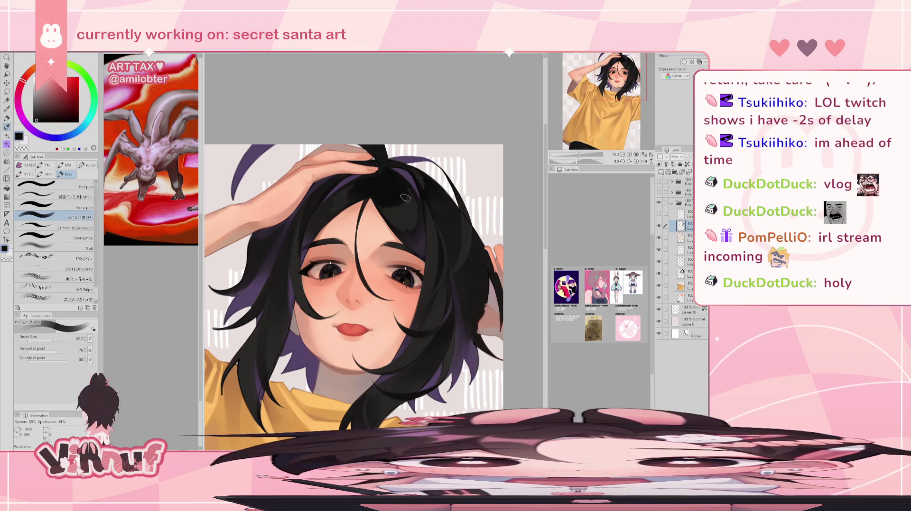
key("h")
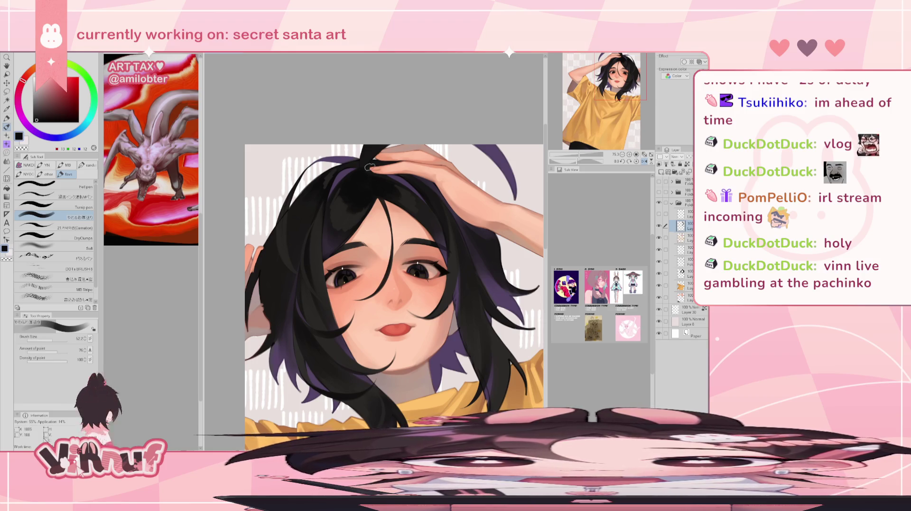
key("h")
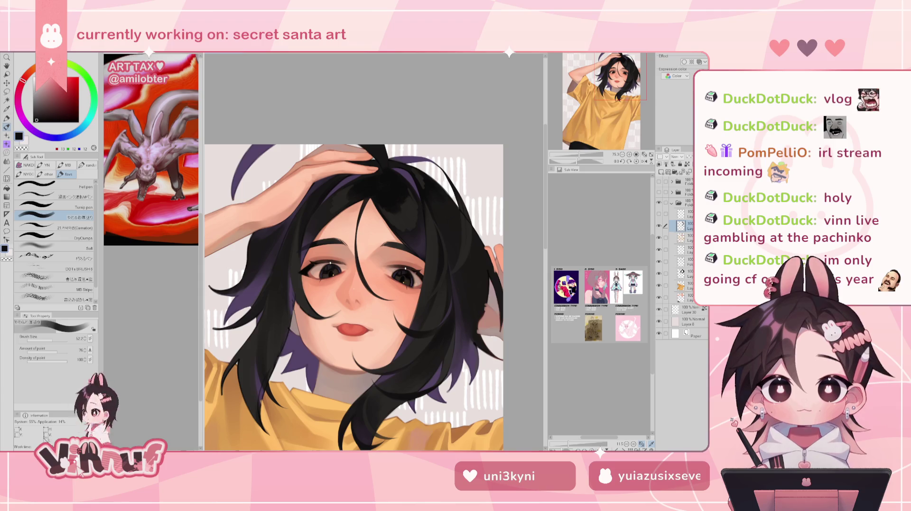
Step: Sample dark and near-black hair tones, checking the drawing in a mirrored view
left_click_drag(613, 83, 613, 84)
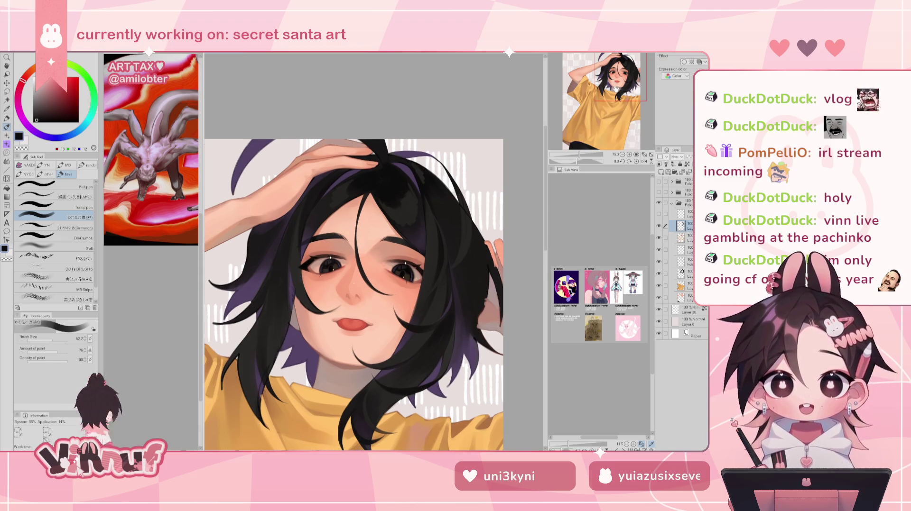
key("h")
left_click(409, 194, "alt")
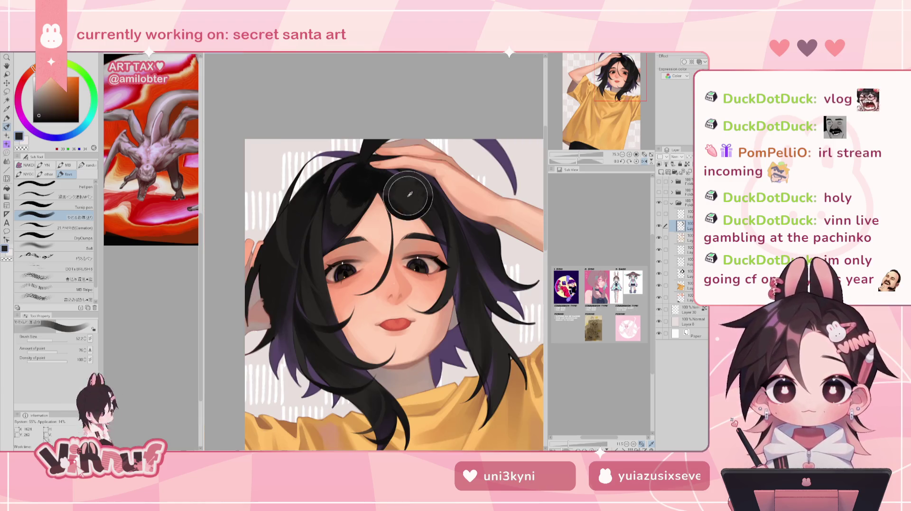
left_click(373, 174, "alt")
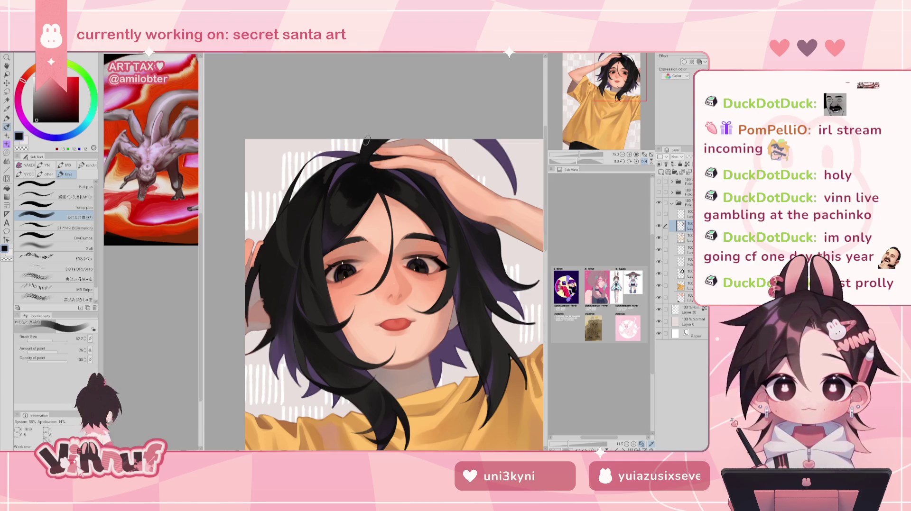
left_click_drag(59, 340, 51, 339)
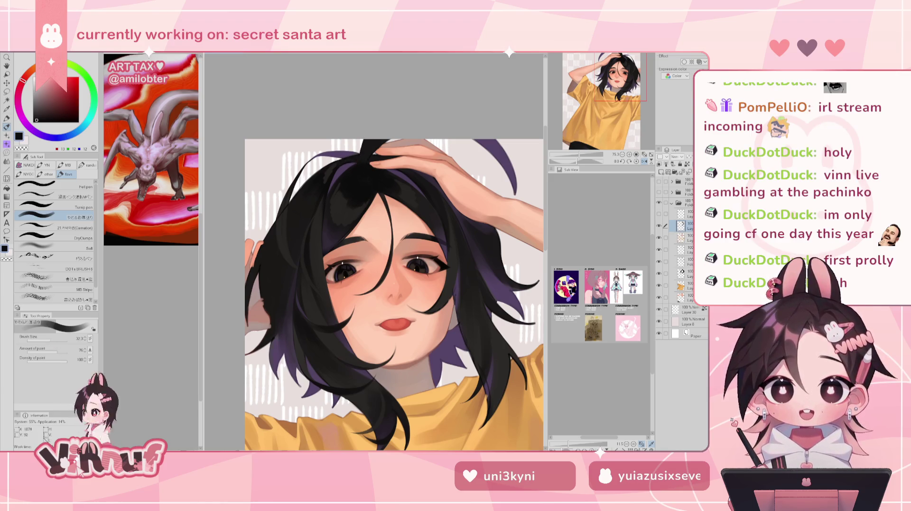
key("h")
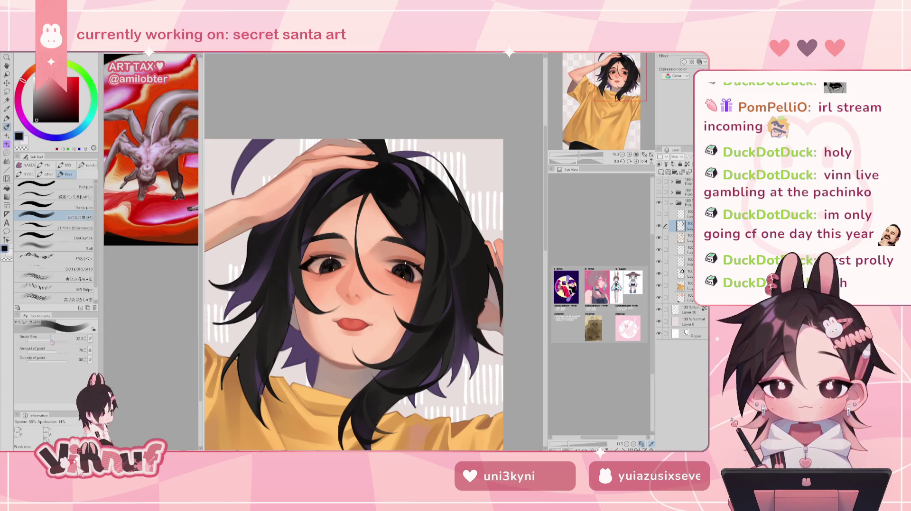
Step: Sample a slightly lighter dark tone, shrink the brush to about 22, and review mirrored
left_click(386, 161, "alt")
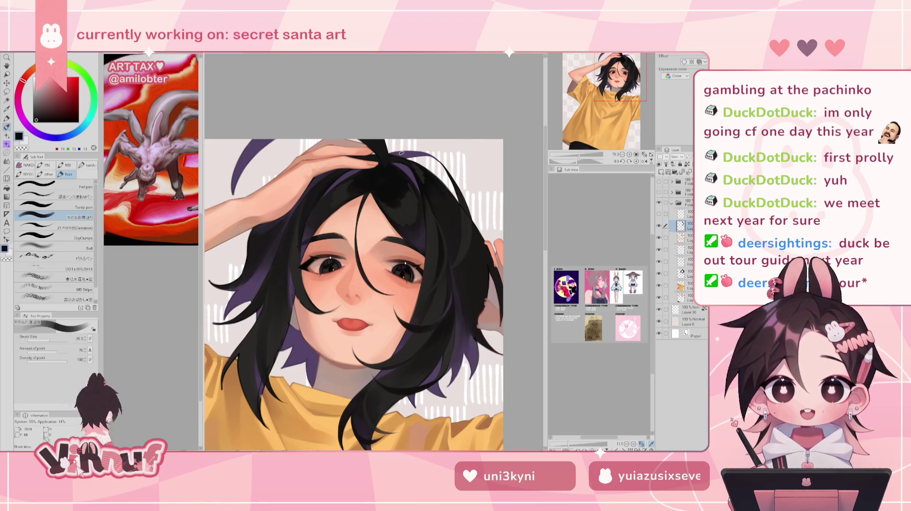
key("bracketleft")
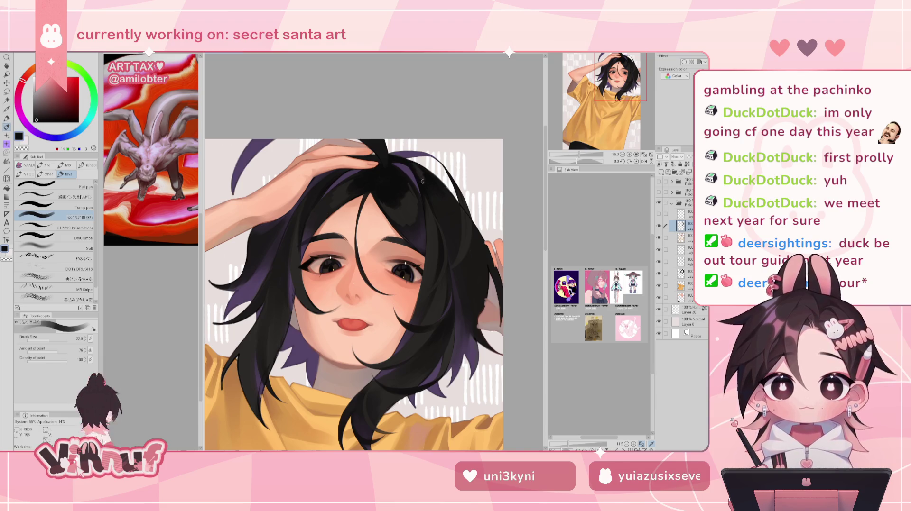
key("h")
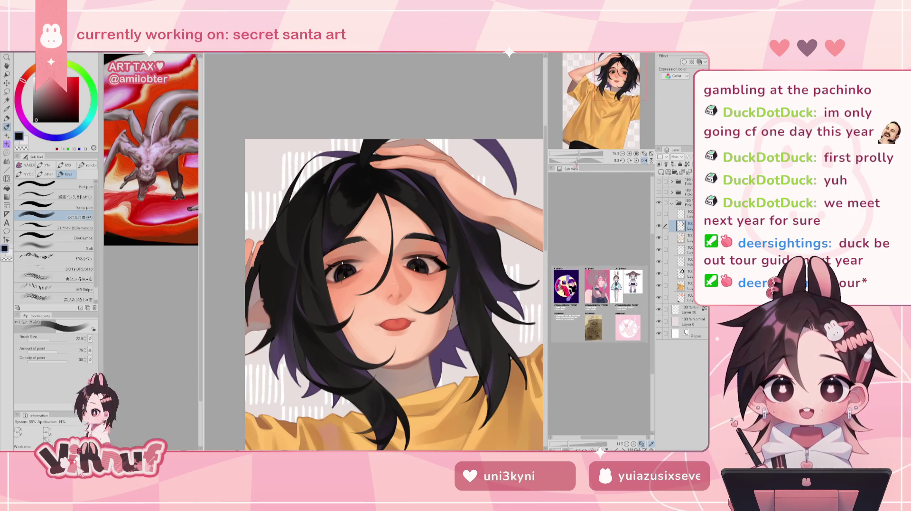
left_click_drag(576, 161, 568, 151)
Step: Sample a dark brownish grey from the painting
left_click(331, 255, "alt")
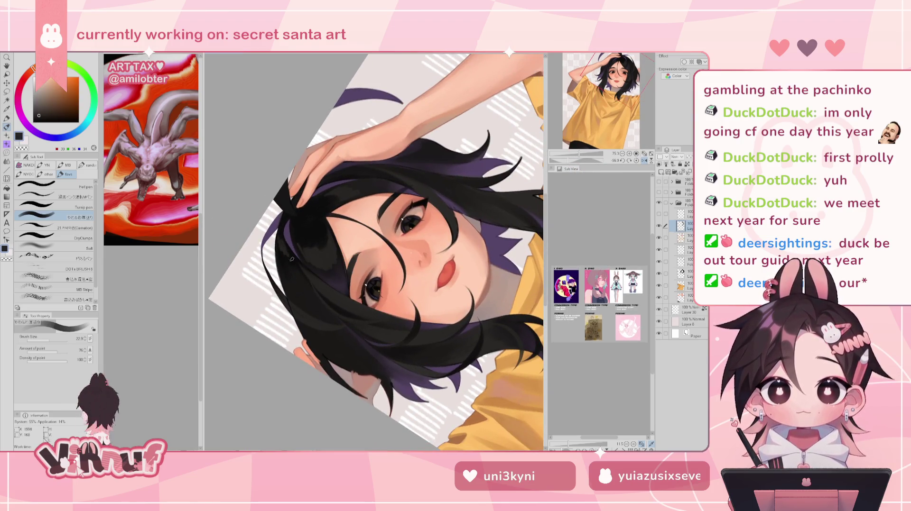